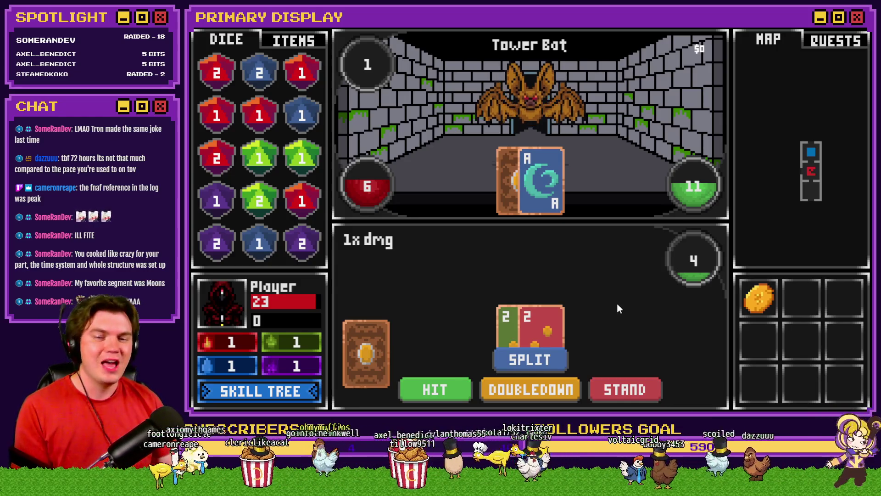
- Split the pair of 2s and add drawn cards, including a 6, to the top hand
left_click(549, 356)
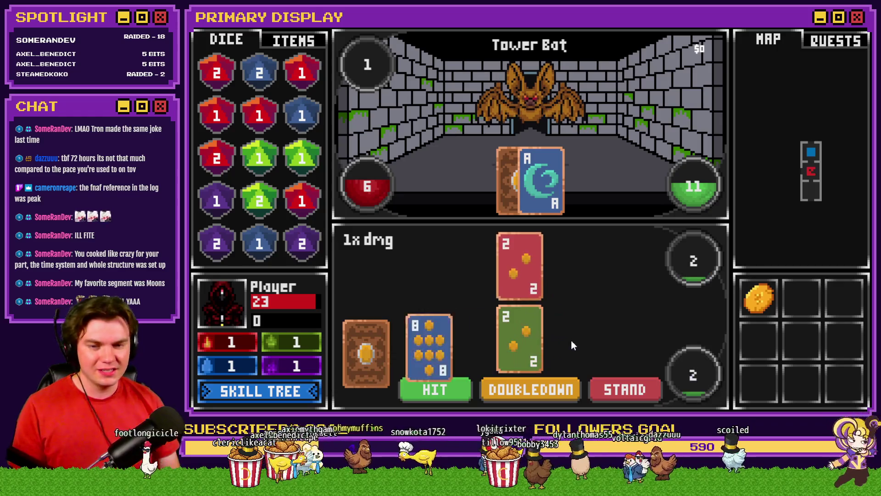
left_click(441, 392)
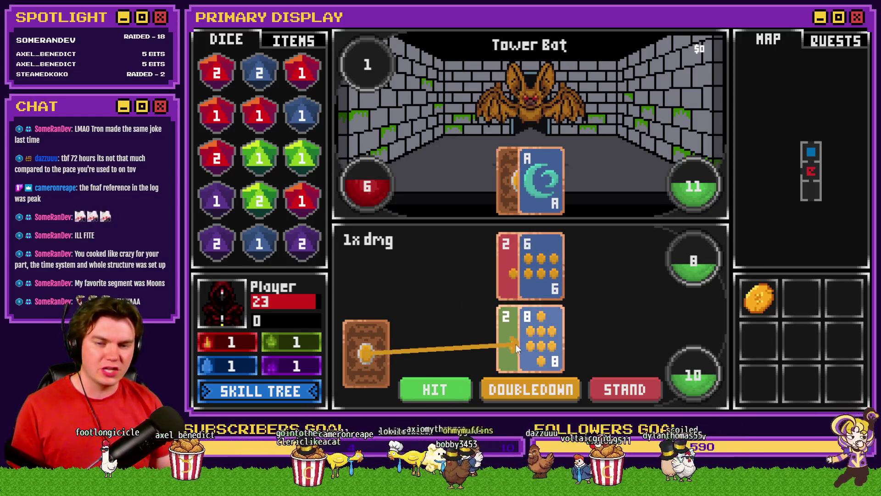
left_click(536, 277)
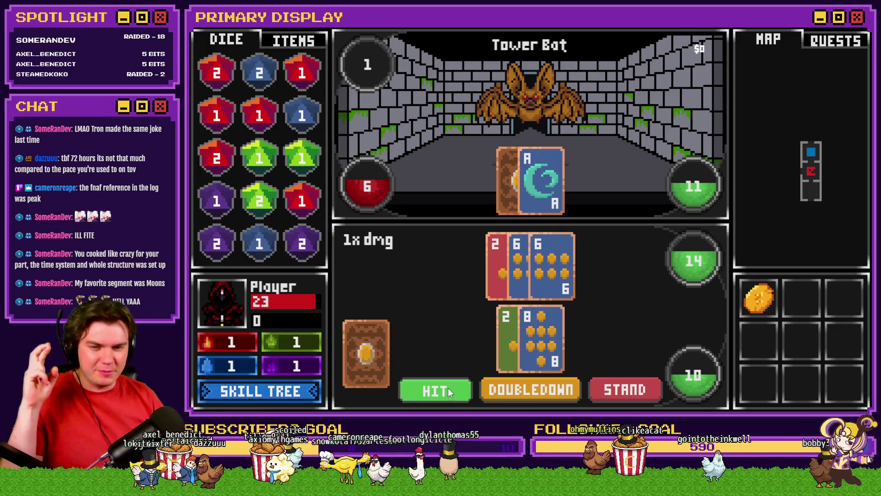
left_click(448, 387)
left_click(532, 279)
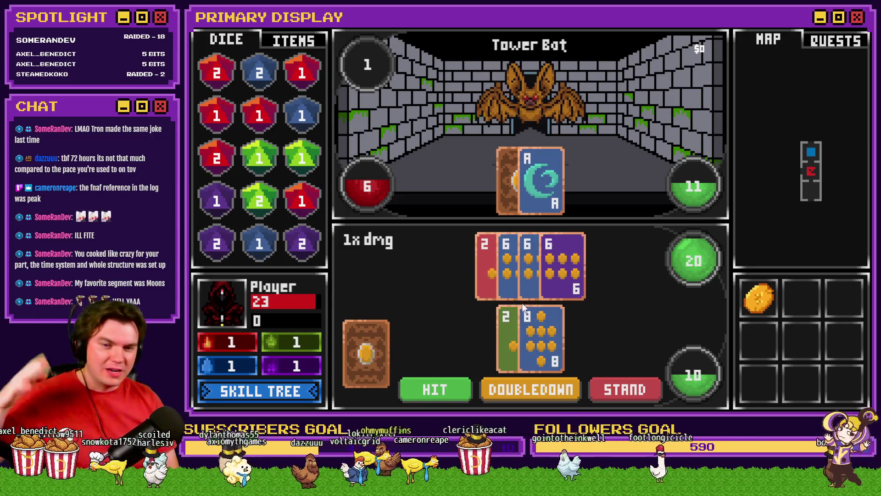
- Add 4, 6 and X cards to the bottom hand, then stand to win at 20
left_click(457, 384)
left_click(505, 361)
left_click(452, 399)
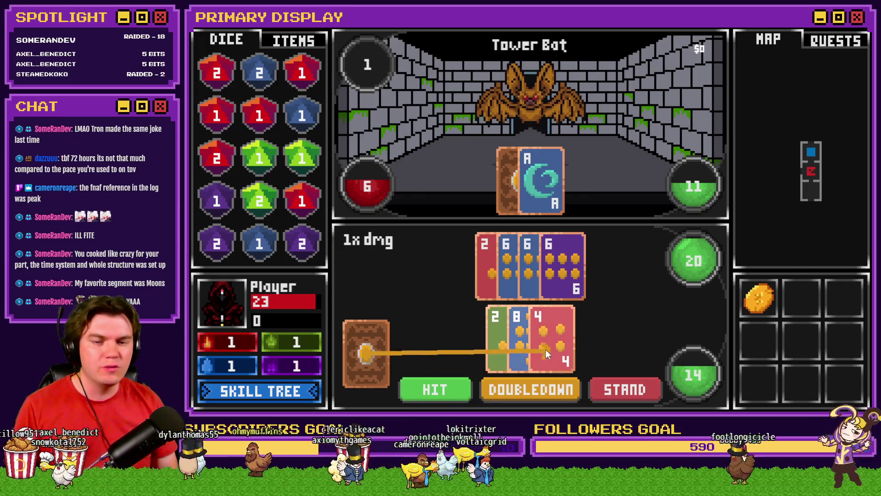
left_click(546, 349)
left_click(452, 386)
left_click(513, 353)
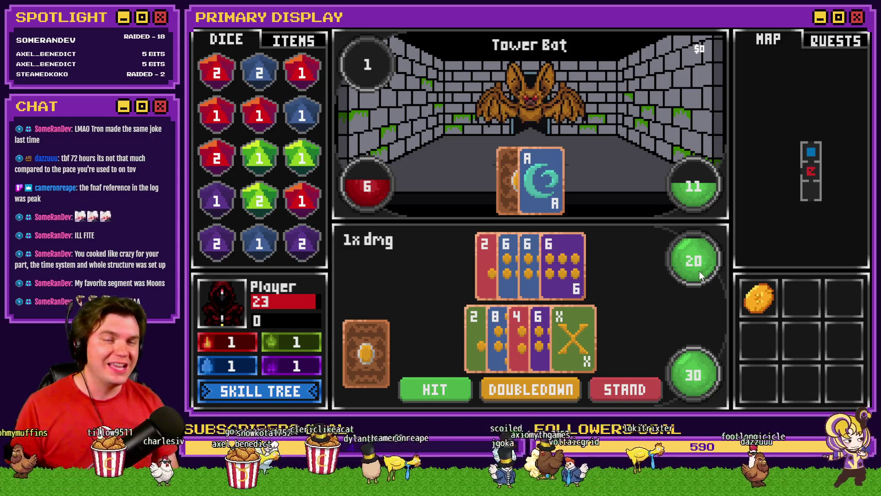
left_click(625, 389)
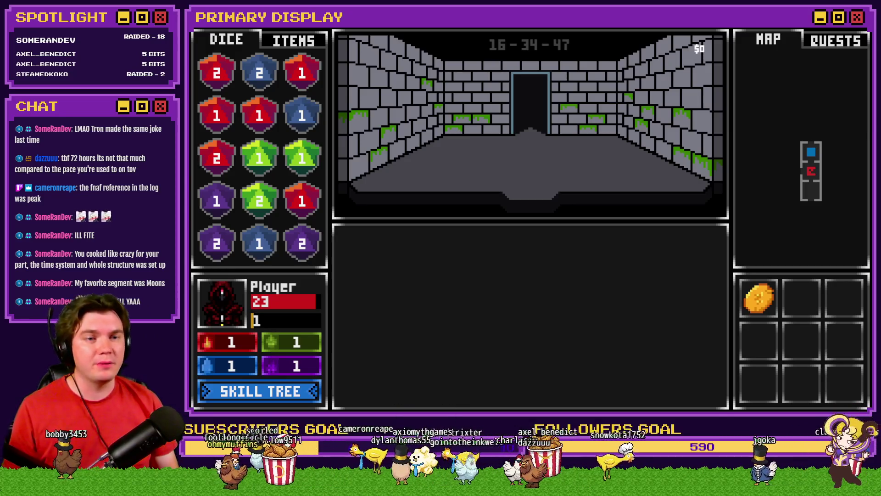
- Close the playtest and view page 2 of the Draw And Attack event at 25,14 on TheTomb
key("alt+F4")
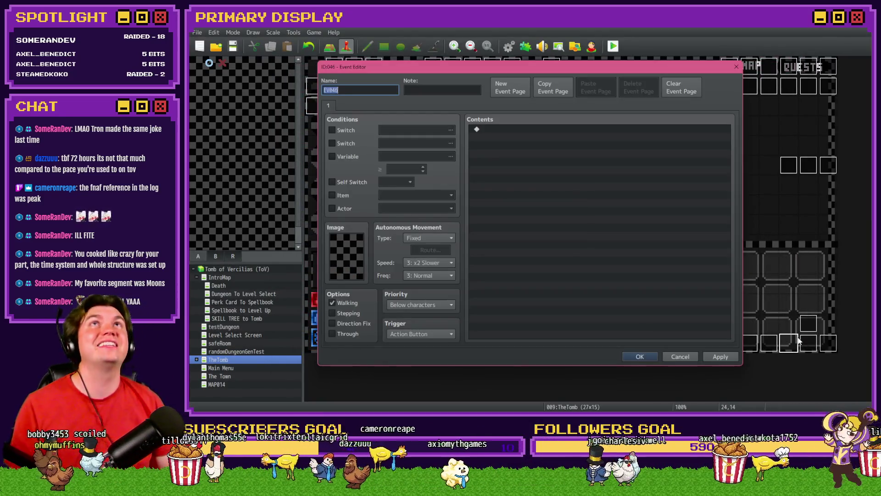
double_click(798, 340)
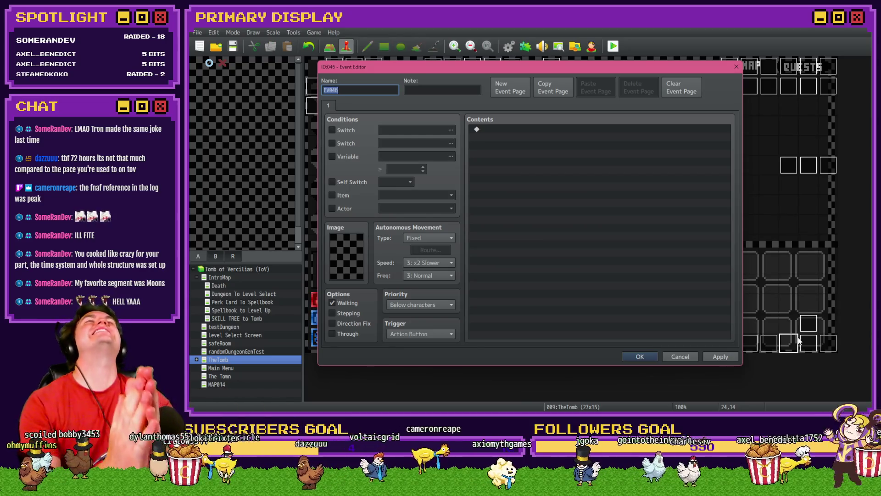
key("Escape")
double_click(808, 342)
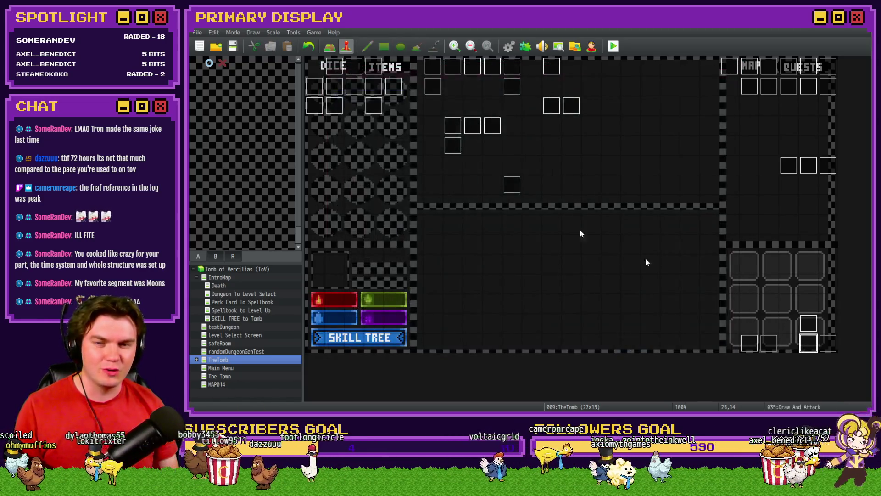
left_click(342, 105)
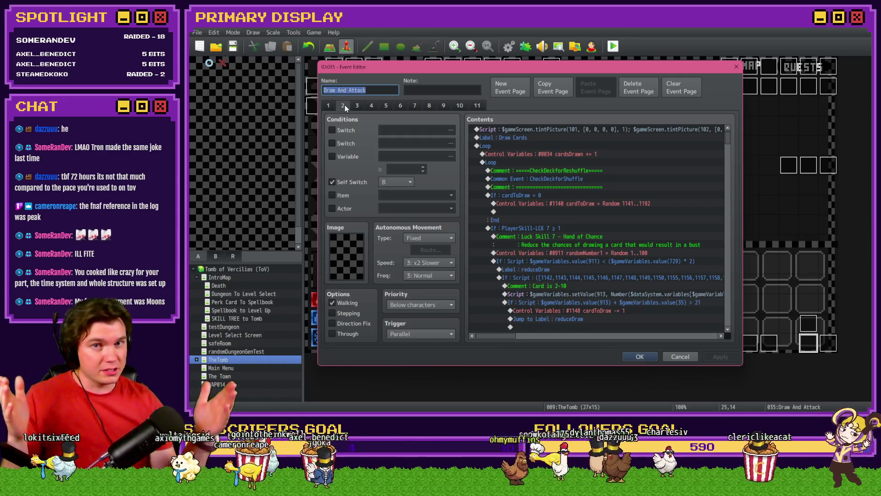
- Open the If : Script bust-check branch on page 7 of Draw And Attack
scroll(589, 247, "down", 3)
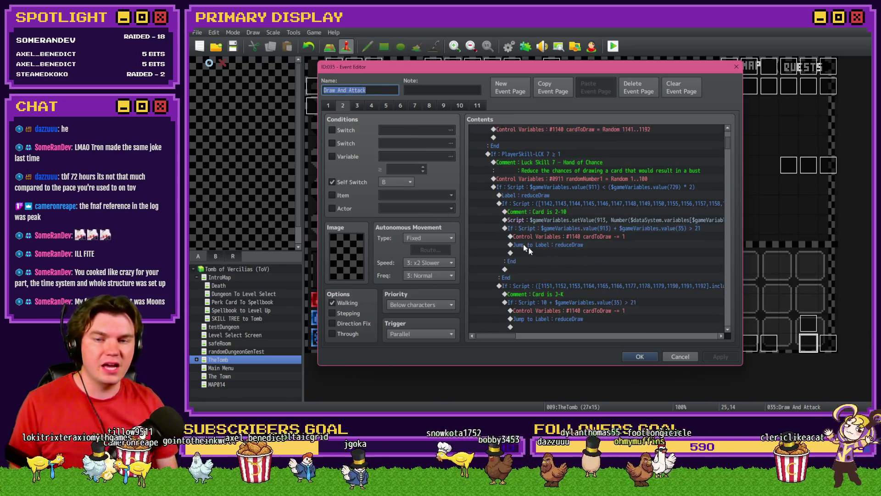
left_click(420, 106)
scroll(546, 211, "down", 10)
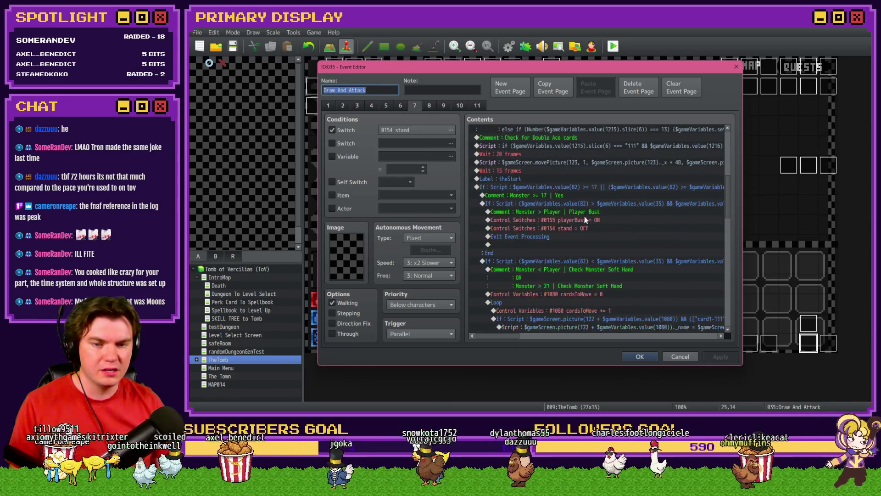
double_click(592, 187)
left_click(662, 271)
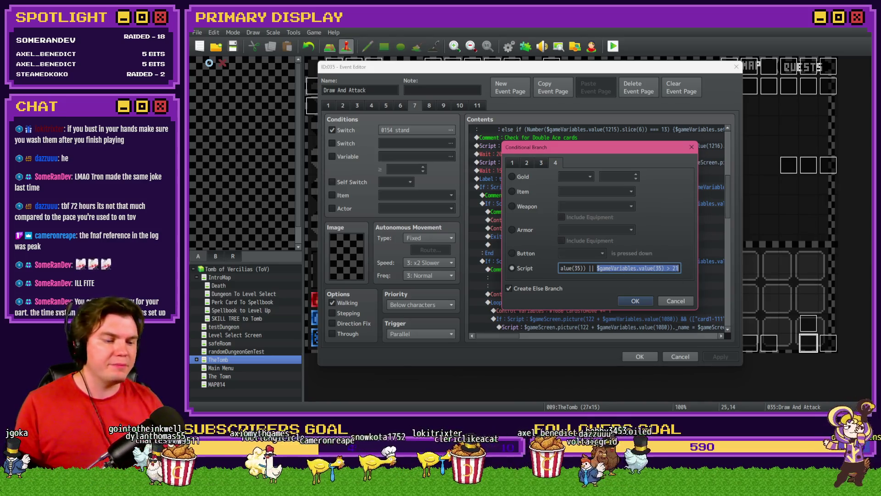
- Append $gameVariables.value(1227) === 0 to the script condition and save the event
key("alt+Tab")
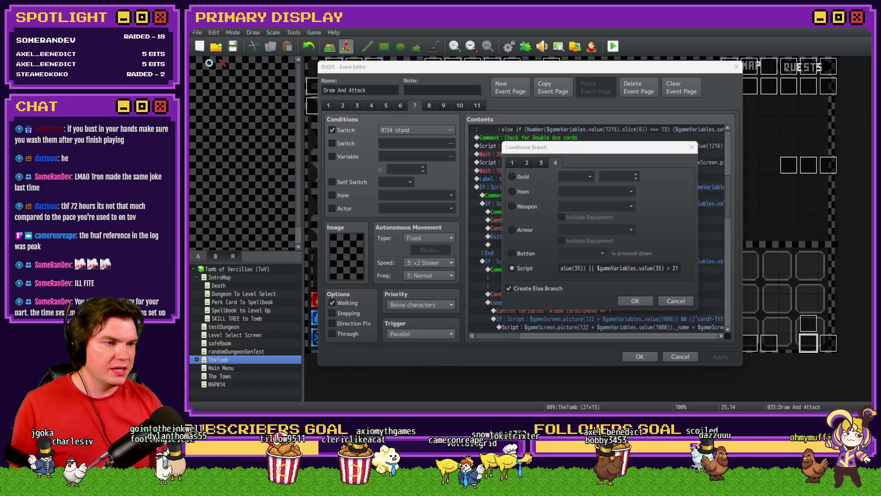
left_click(642, 267)
mouse_move(597, 270)
left_mouse_down()
mouse_move(684, 268)
mouse_move(564, 268)
left_mouse_up()
left_click(583, 268)
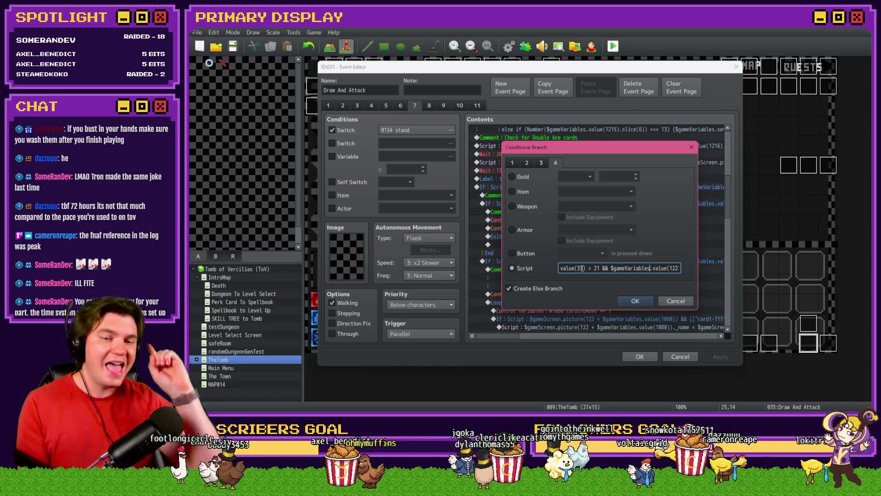
key("End")
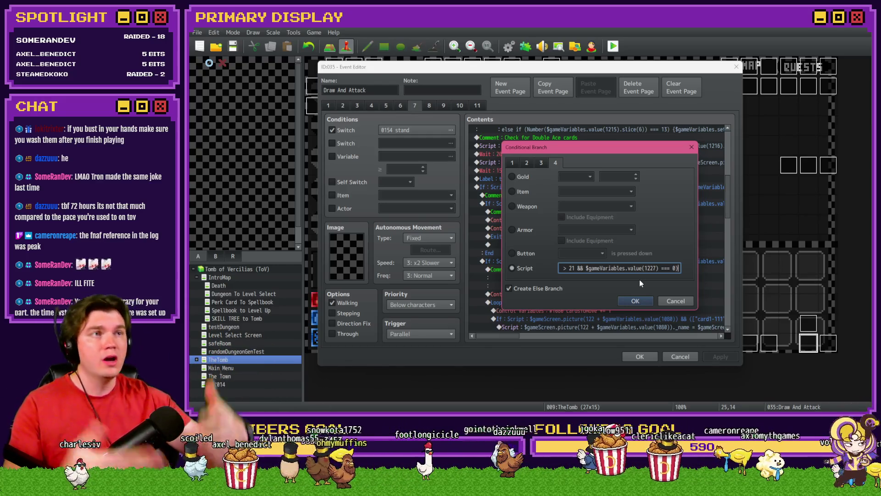
left_click(640, 303)
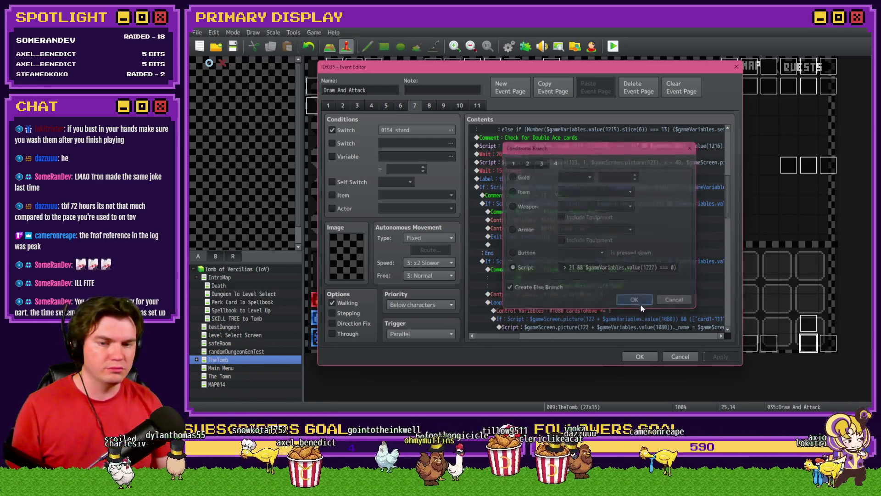
scroll(638, 293, "up", 3)
left_click(621, 255)
left_click(640, 356)
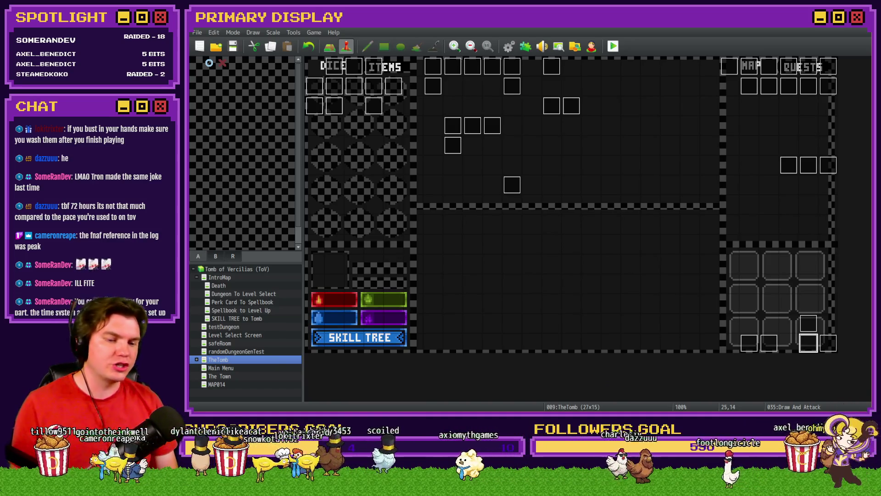
- Mark the split-hand bug card complete and move it into Prep for Demo Release
key("alt+Tab")
left_click(745, 297)
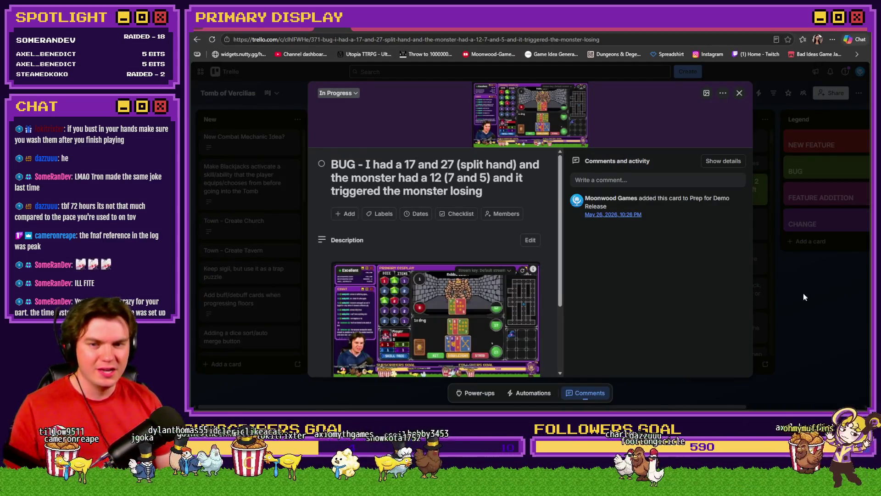
left_click(803, 294)
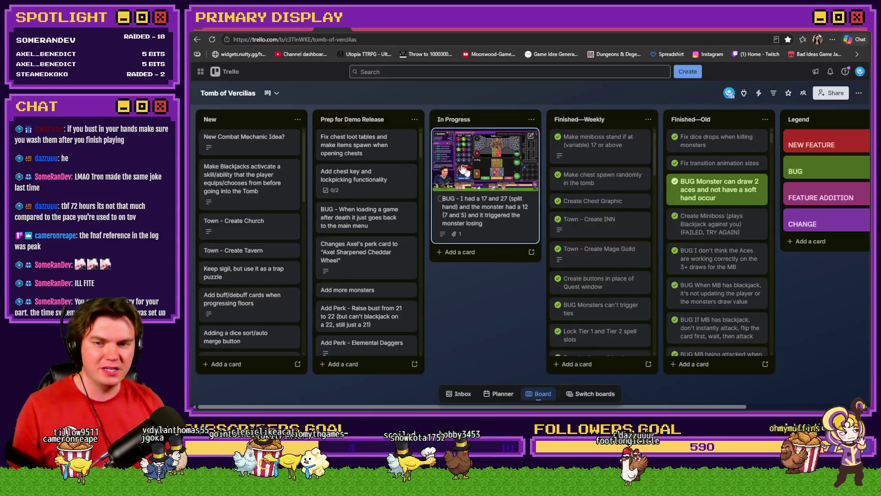
left_click(441, 199)
mouse_move(473, 161)
left_mouse_down()
mouse_move(367, 294)
mouse_move(373, 358)
mouse_move(356, 328)
left_mouse_up()
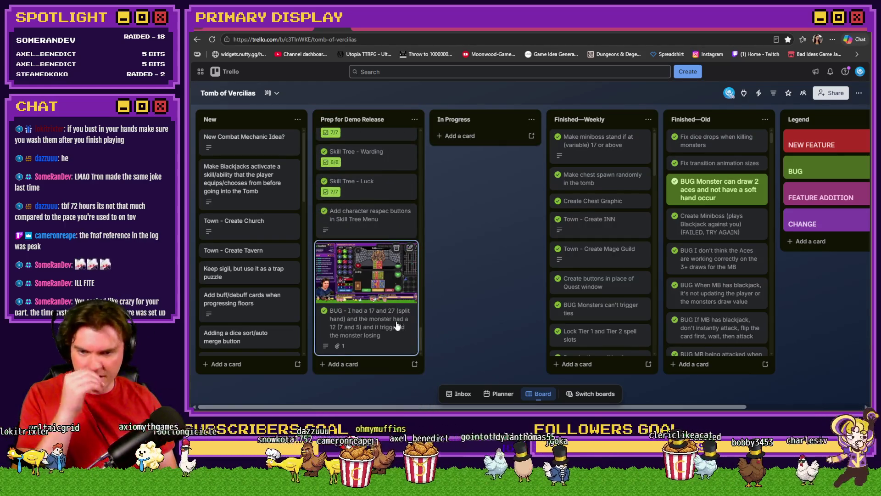
left_click_drag(423, 340, 427, 156)
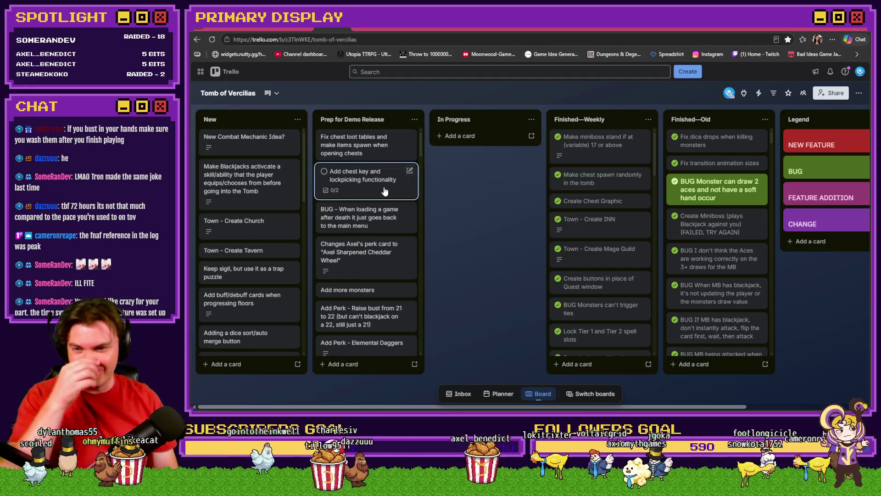
- Review the Fix chest loot tables card, then save the project and start a playtest
left_click(380, 154)
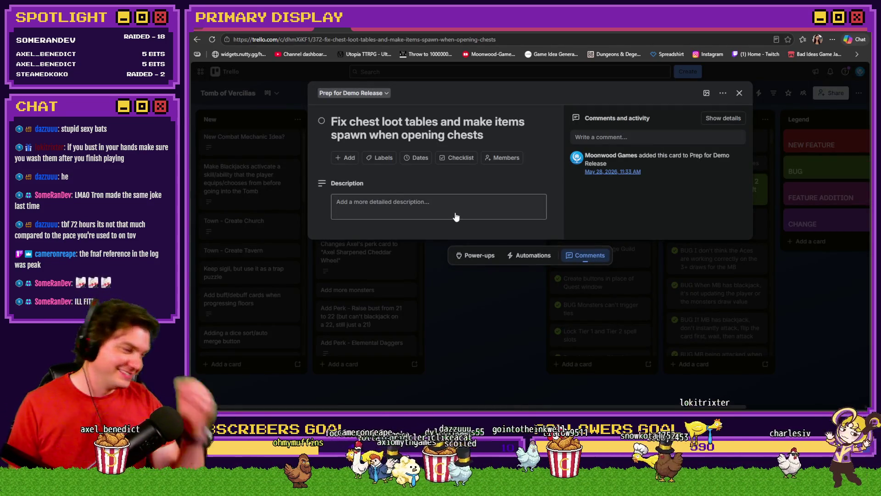
key("alt+Tab")
key("ctrl+r")
key("Return")
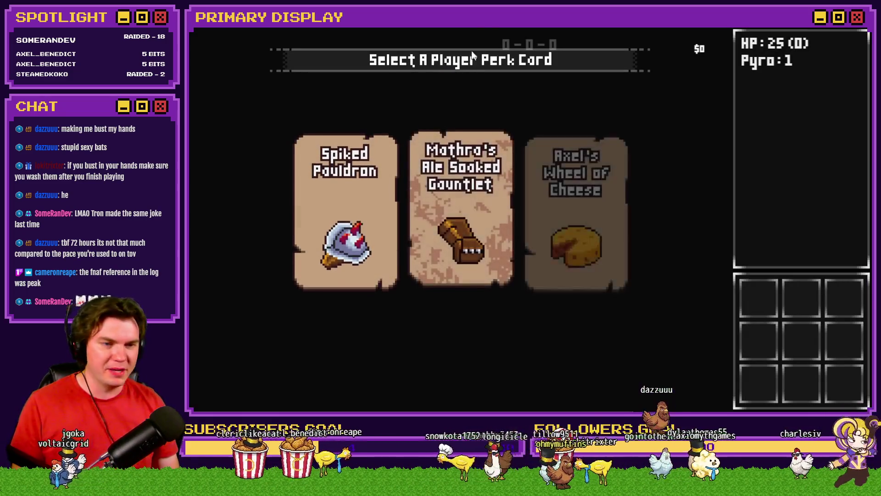
- Pick the Spiked Pauldron perk card in the playtest
left_click(348, 189)
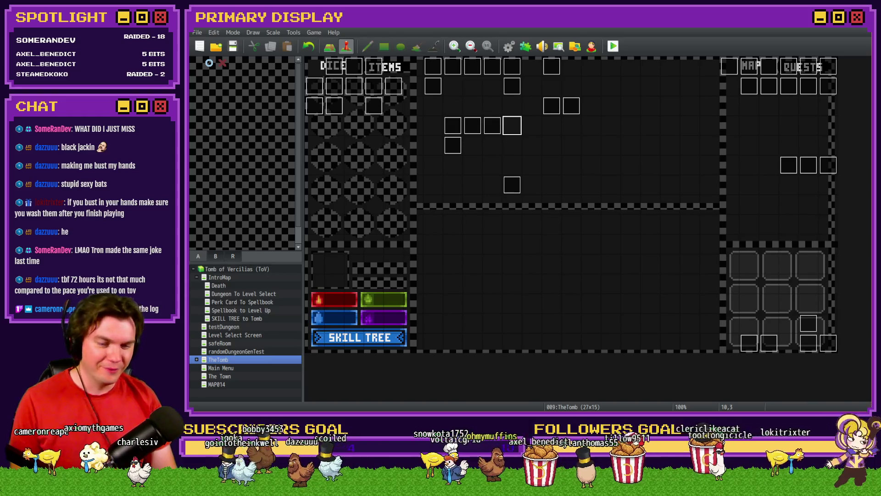
- Maximise the browser window with the 'bustin'' Twitch clip and pause it
key("alt+Tab")
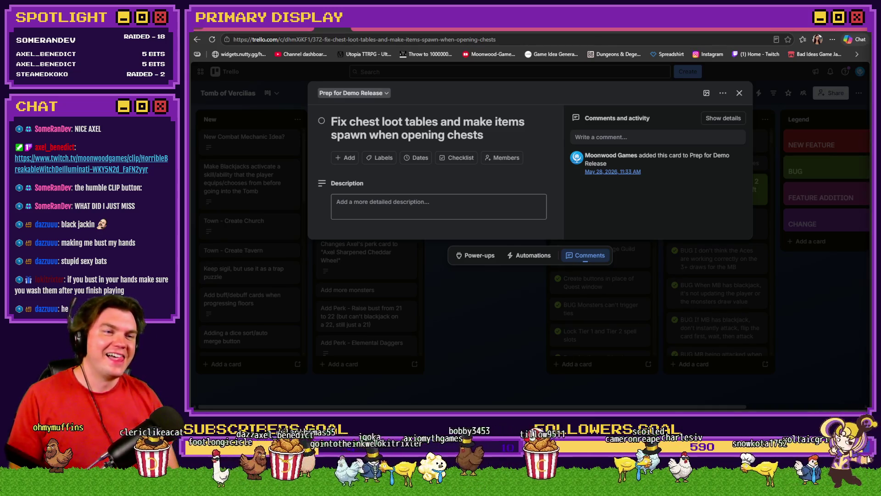
double_click(607, 90)
left_click(472, 206)
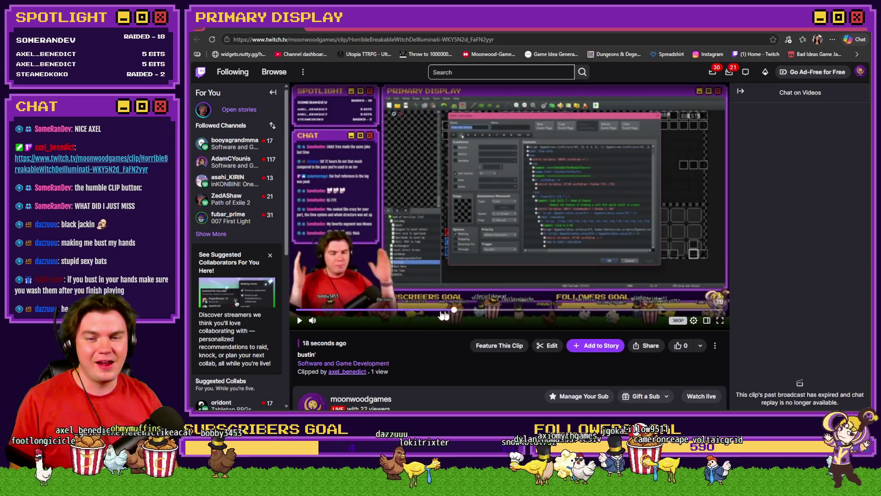
- Seek and resume the bustin' clip, like it, then return to the Trello chest loot card
left_click(443, 315)
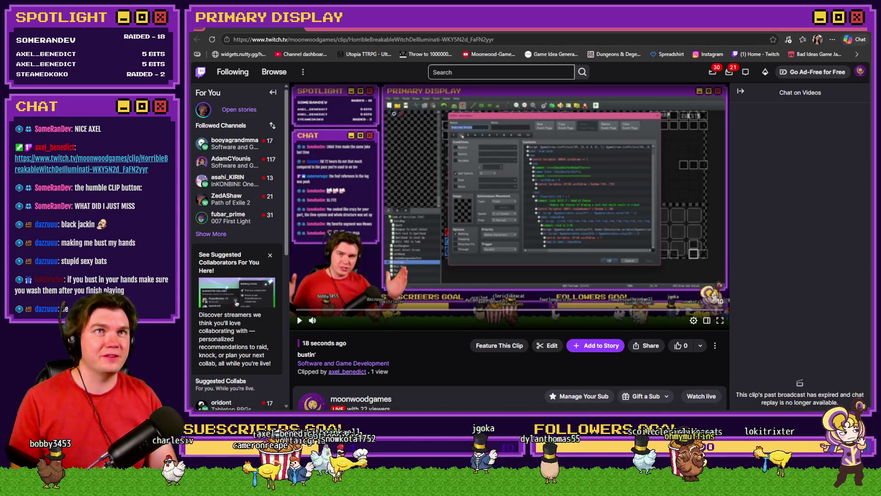
key("space")
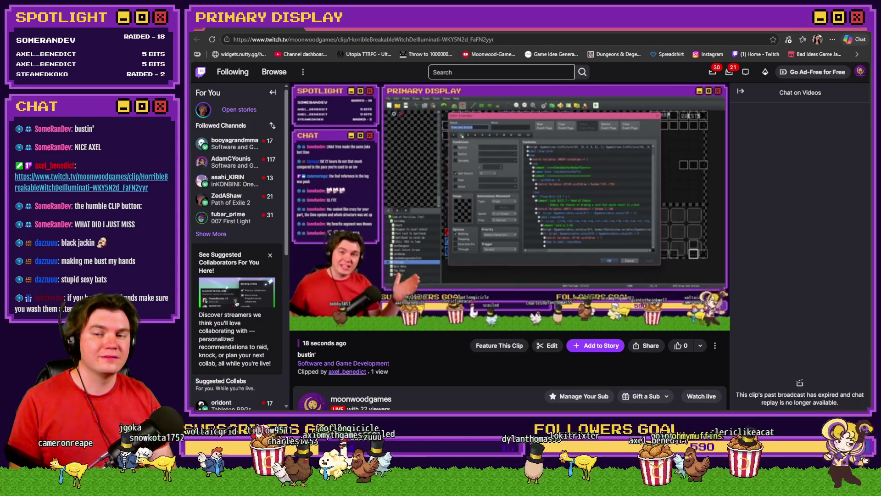
mouse_move(659, 181)
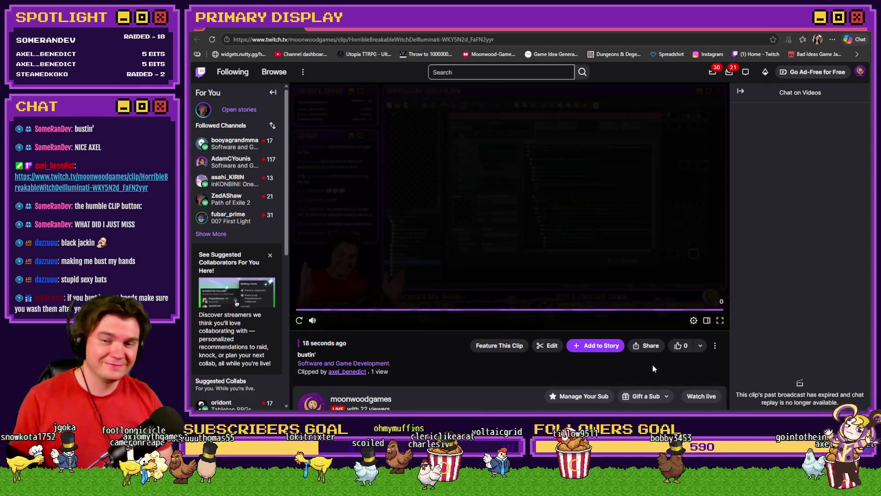
left_click(683, 349)
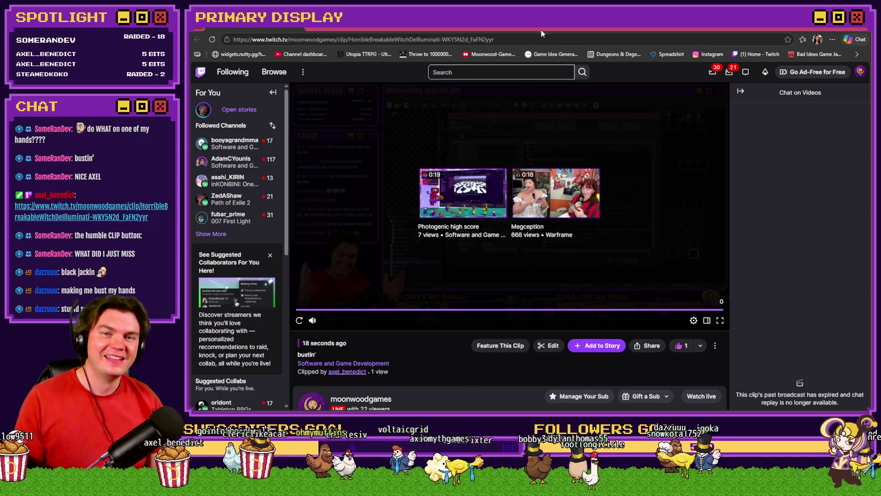
left_click(858, 23)
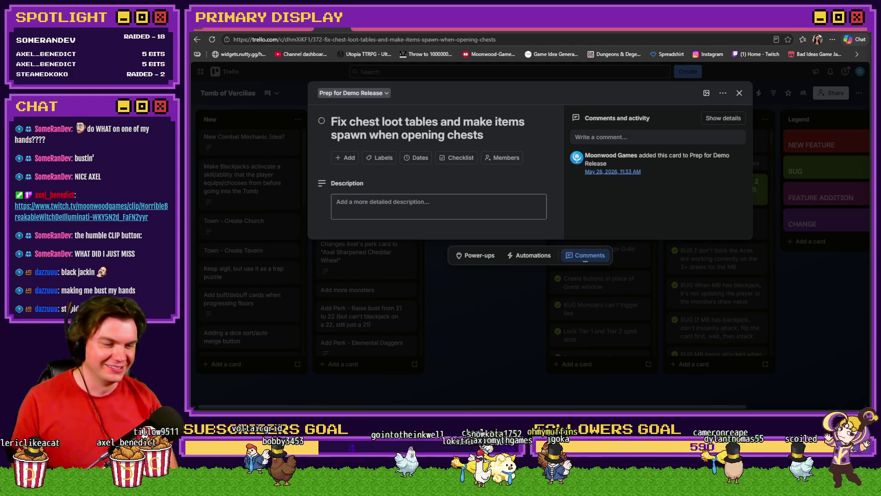
left_click(758, 28)
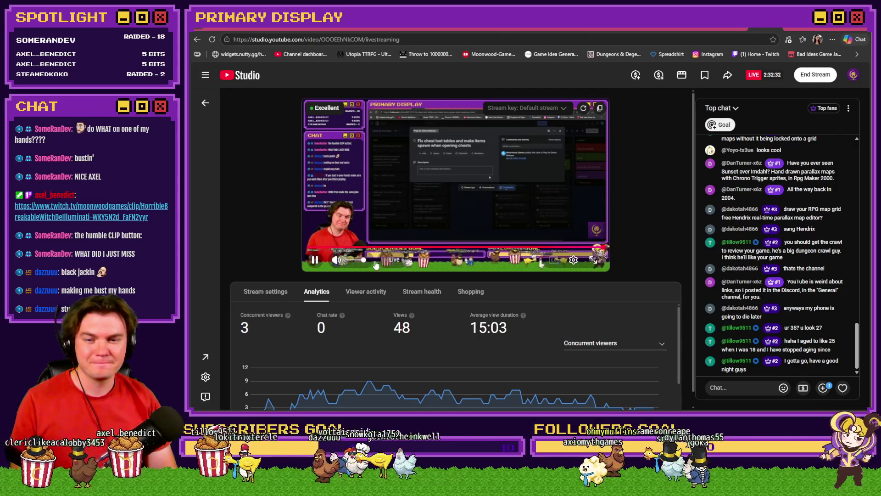
left_click(596, 249)
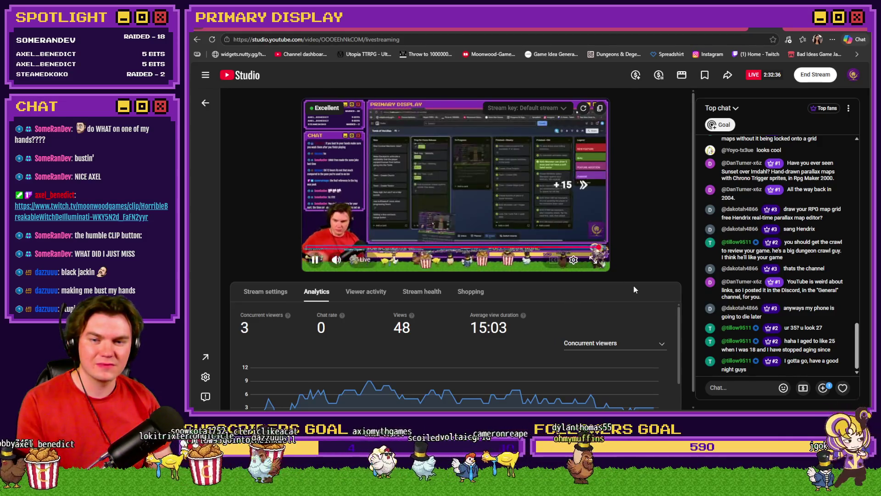
key("Right")
key("Right")
key("Right")
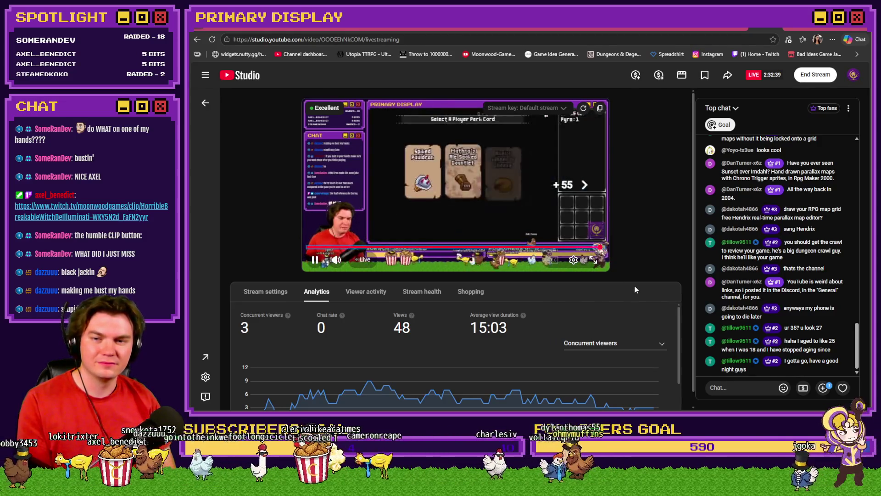
key("Left")
key("Left")
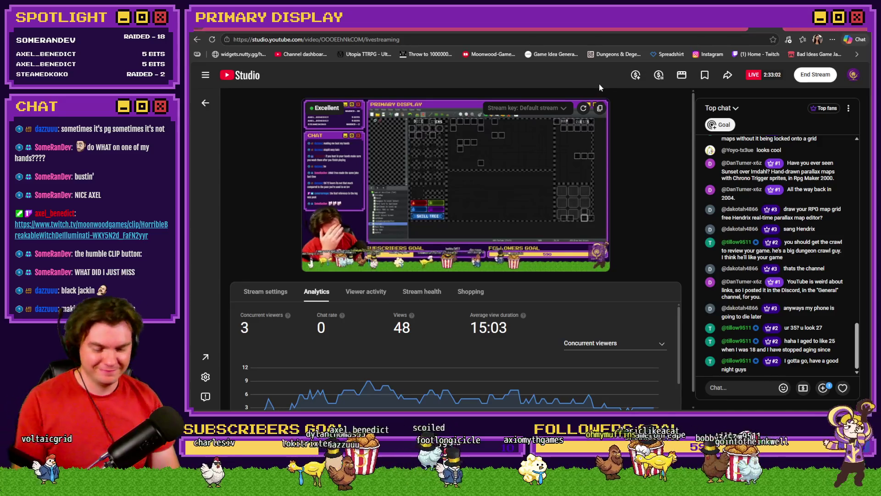
left_click(541, 186)
key("j")
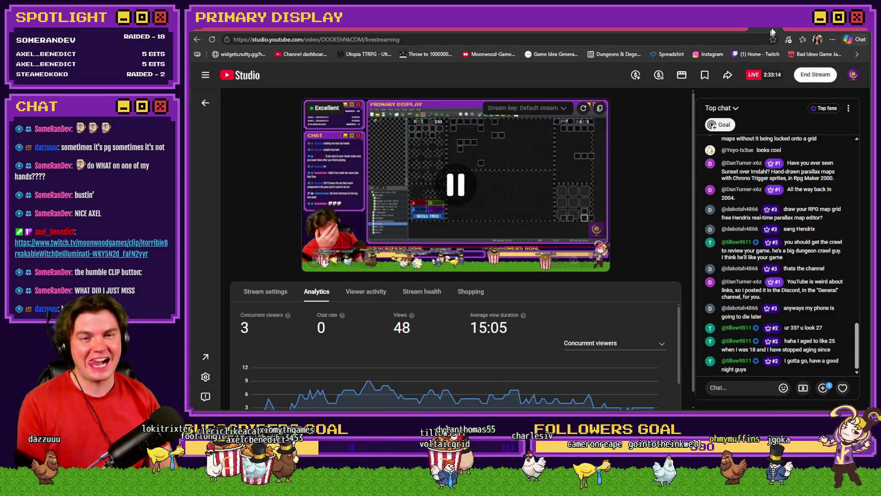
left_click(324, 26)
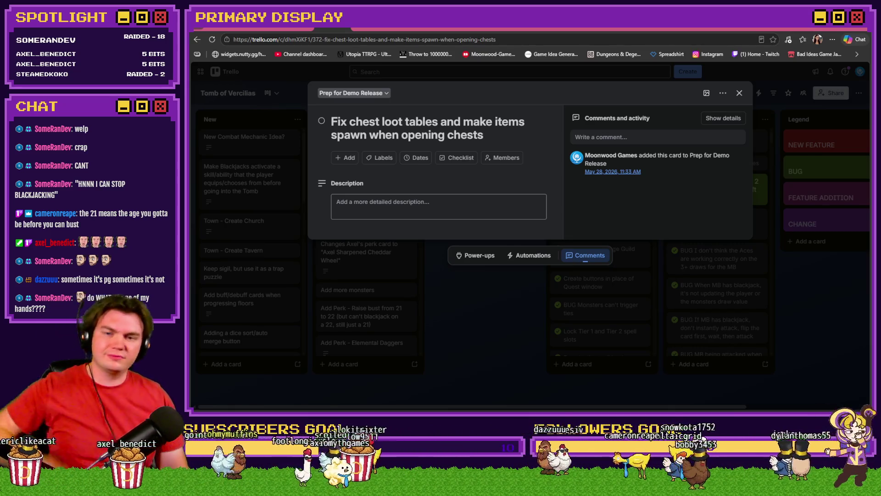
- Close the Fix chest loot tables card dialog
left_click(739, 93)
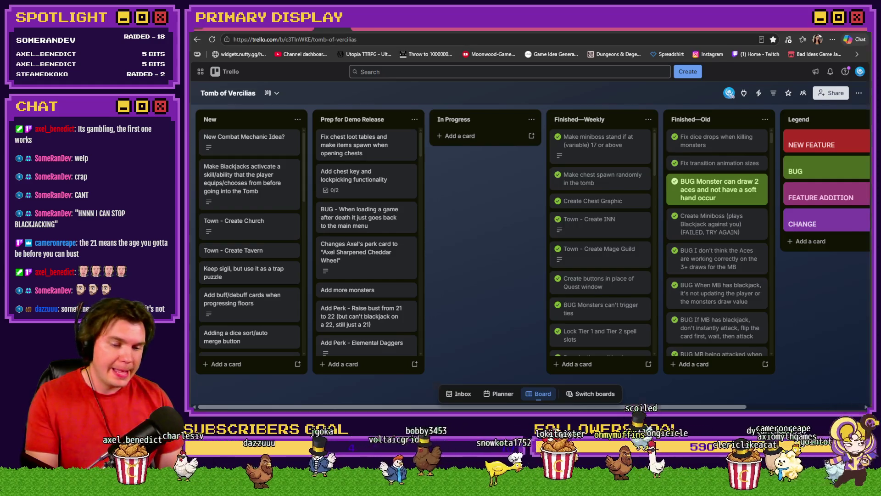
- Switch from the browser to the skill tree image in Photoshop
key("alt+Tab")
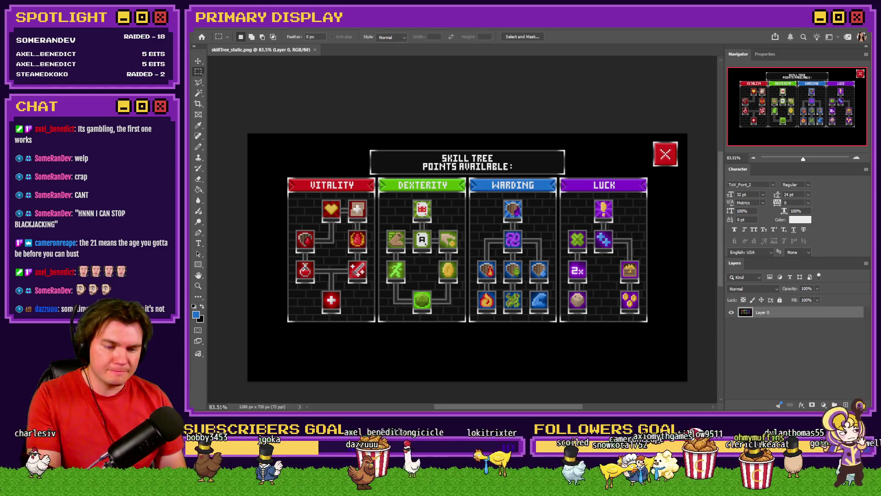
- Return to RPG Maker MZ and open the Tomb Master event on TheTomb map
key("alt+Tab")
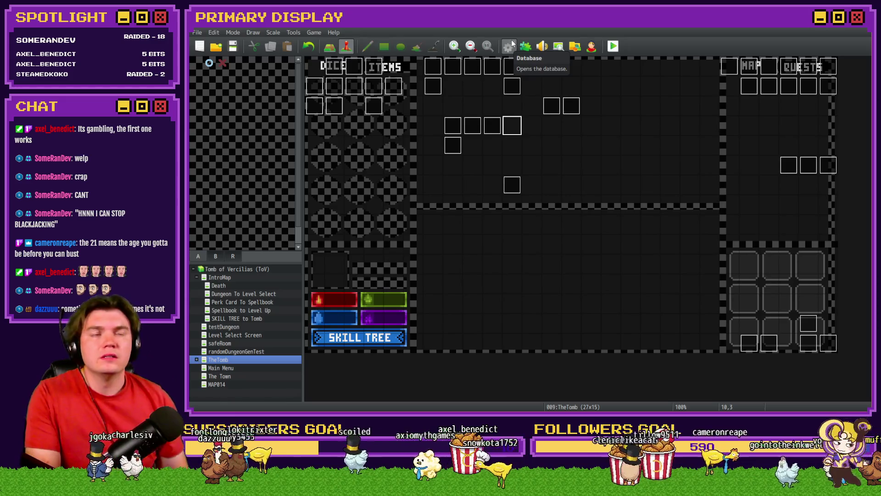
double_click(315, 106)
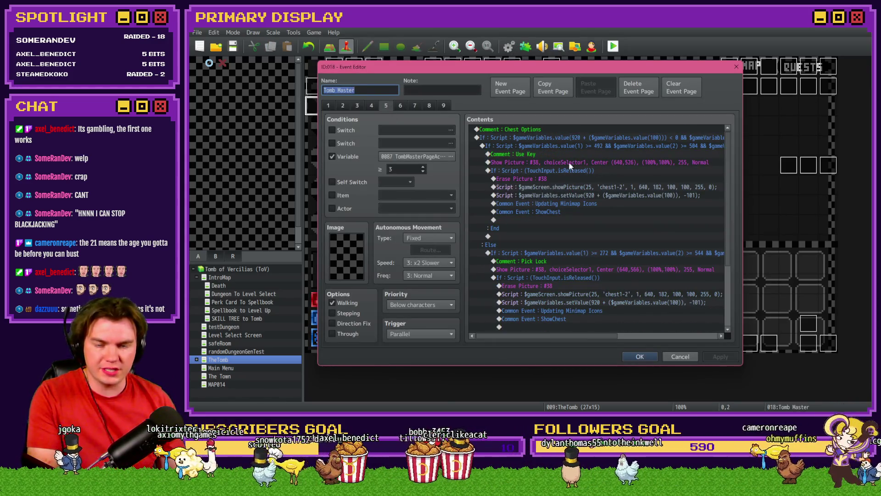
scroll(530, 166, "down", 1)
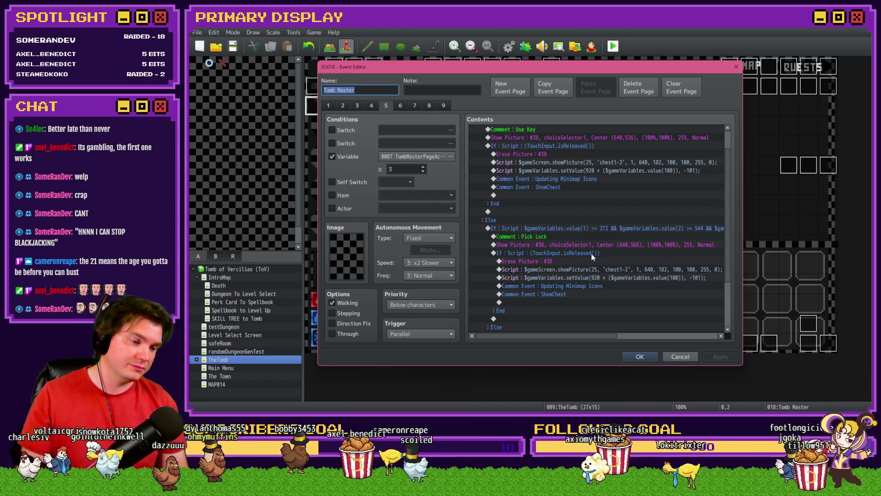
left_click(640, 356)
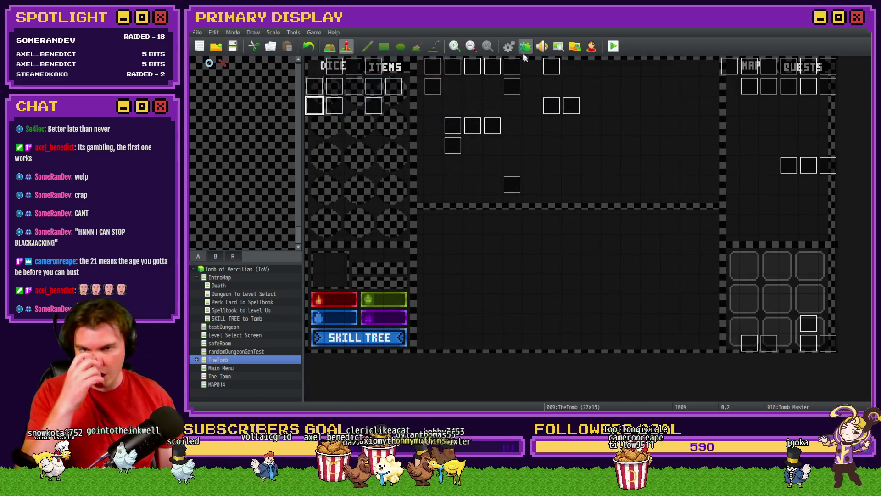
- Open the Database's Common Events and scroll through 0015 ShowChest's command list
left_click(508, 46)
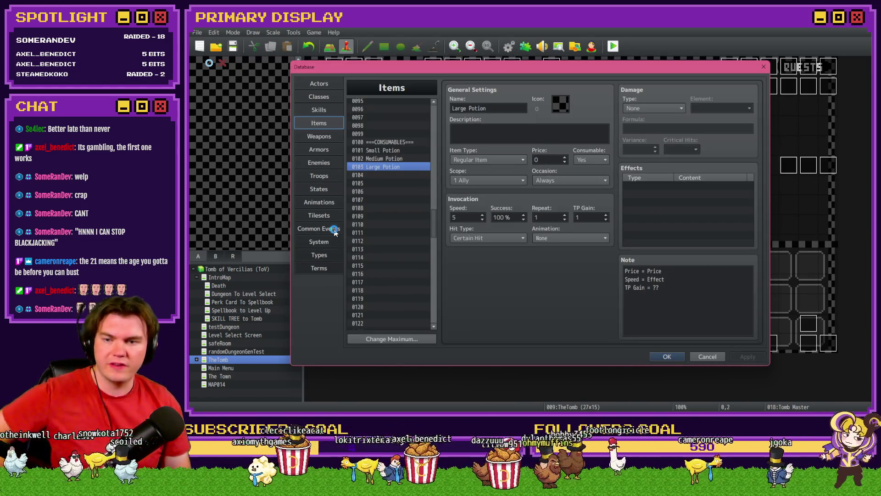
left_click(329, 228)
left_click(389, 162)
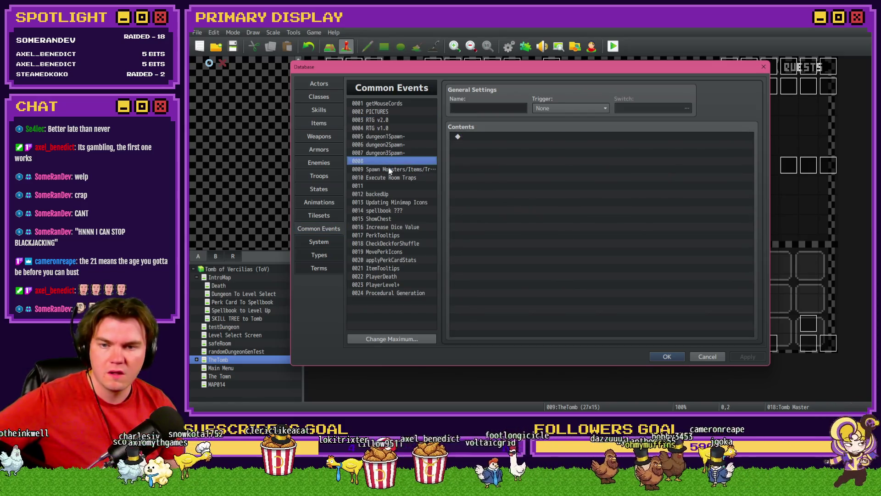
left_click(394, 218)
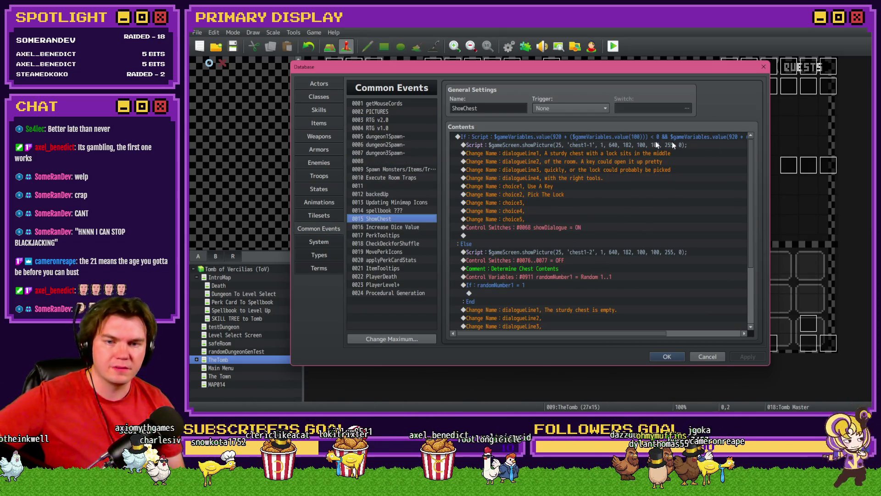
scroll(745, 174, "down", 4)
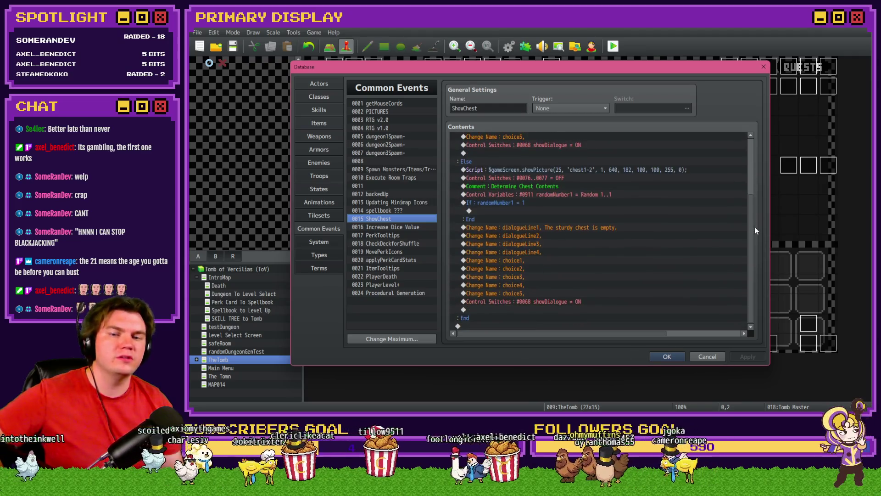
scroll(754, 227, "up", 4)
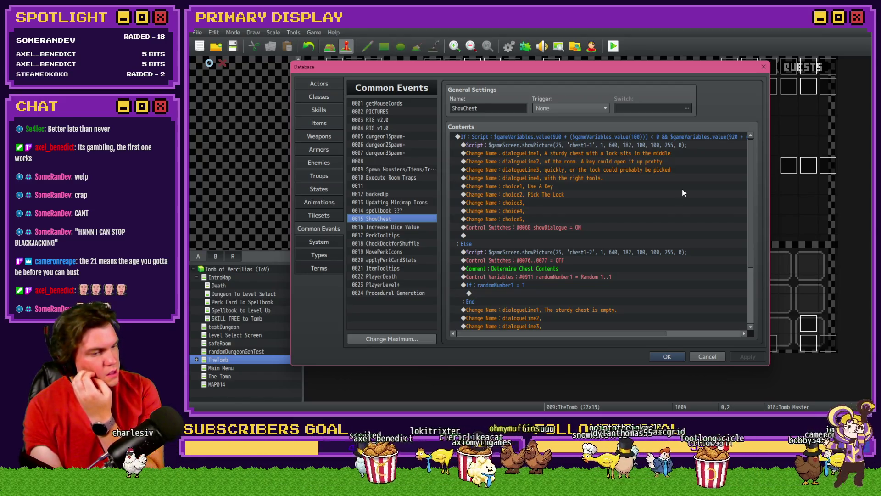
scroll(555, 225, "down", 3)
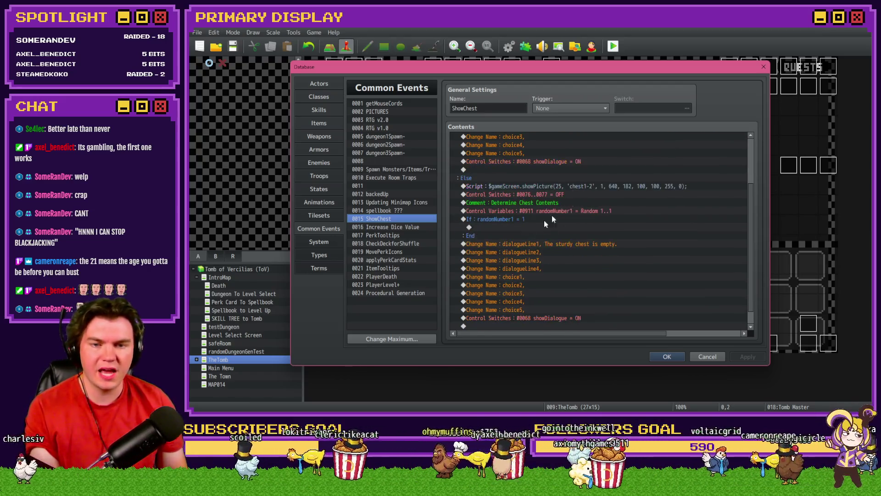
scroll(521, 197, "up", 3)
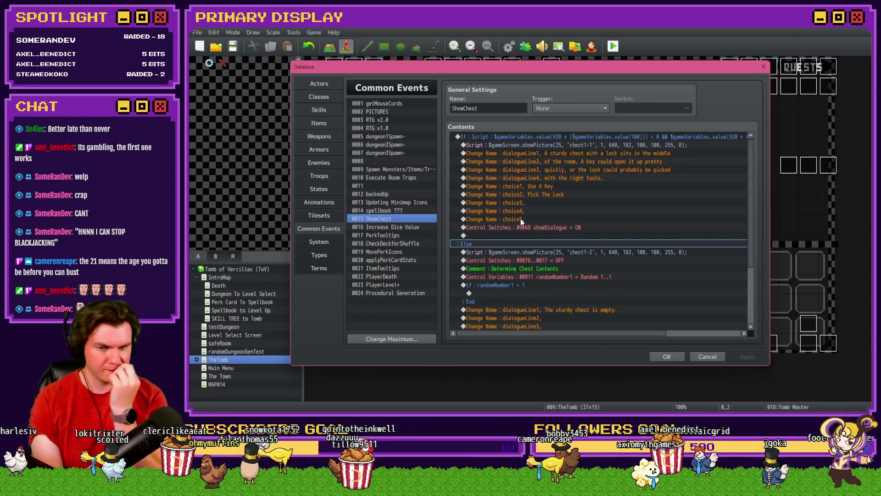
- Copy the chest-contents comment above the Else script and reword it '==========Opening Chest=========='
left_click(533, 269)
key("ctrl+c")
left_click(530, 253)
key("ctrl+v")
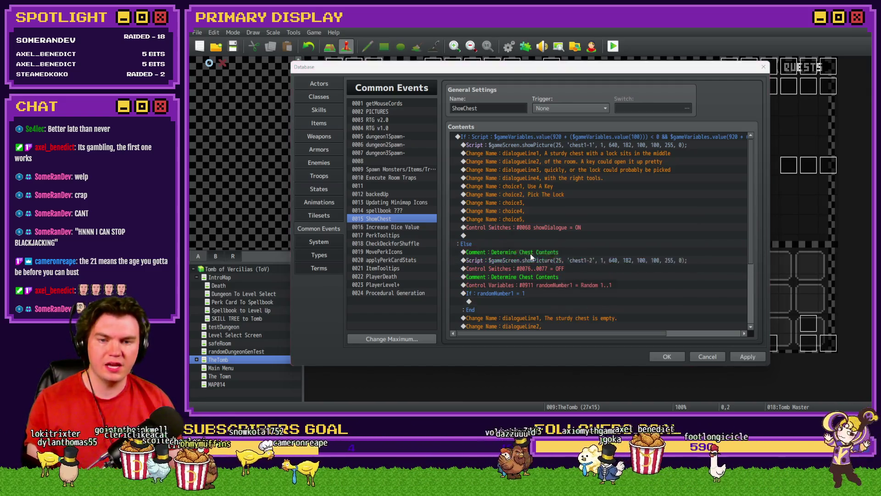
double_click(530, 253)
key("ctrl+a")
type("==========")
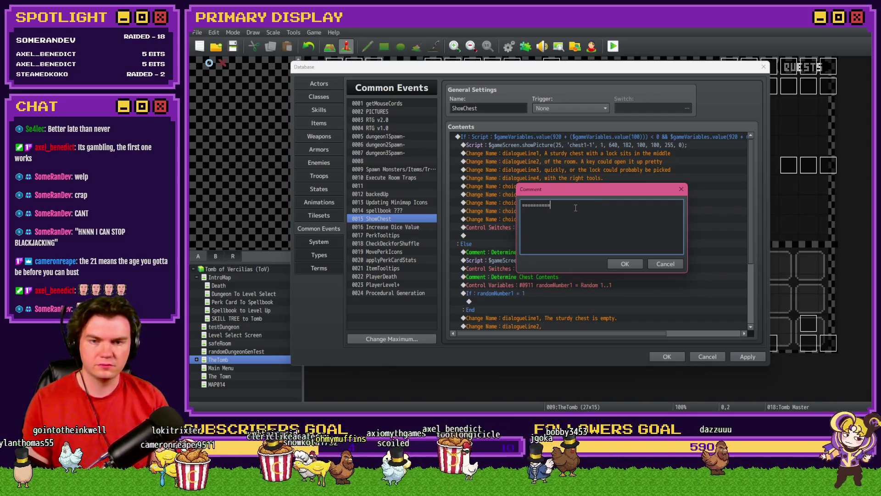
type("Opening Chest")
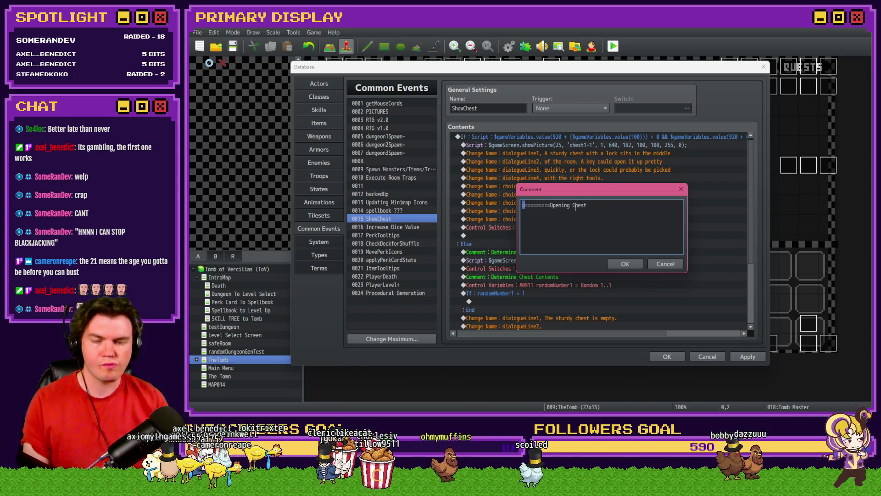
key("shift+Right")
key("shift+Right")
key("shift+Right")
key("ctrl+c")
key("End")
key("ctrl+v")
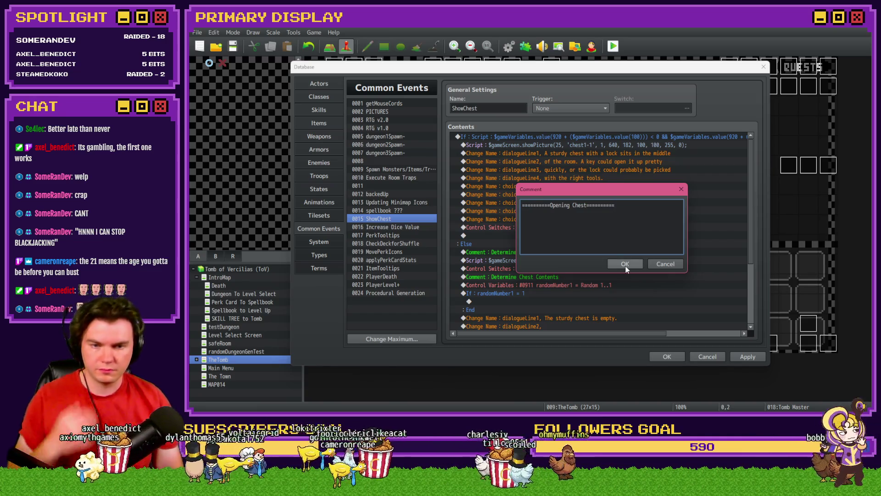
left_click(625, 264)
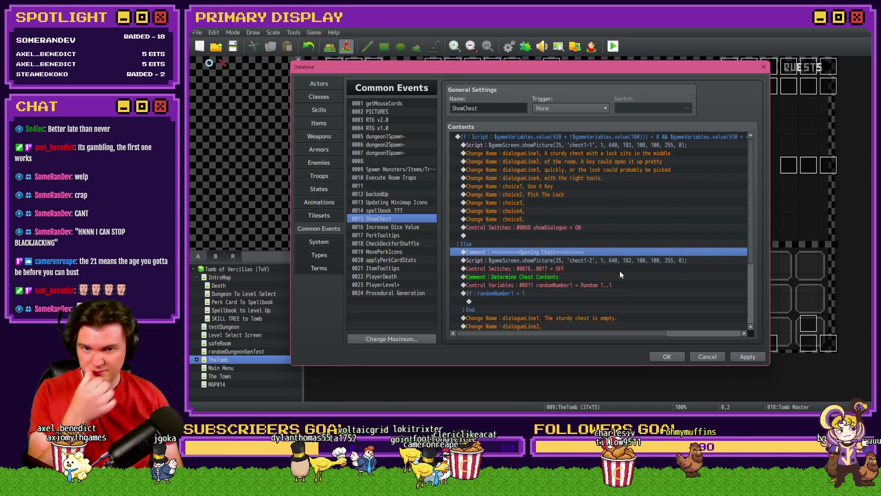
- Review the showPicture script, Control Switches, Determine Chest Contents and Control Variables lines
scroll(592, 269, "down", 3)
scroll(505, 257, "down", 1)
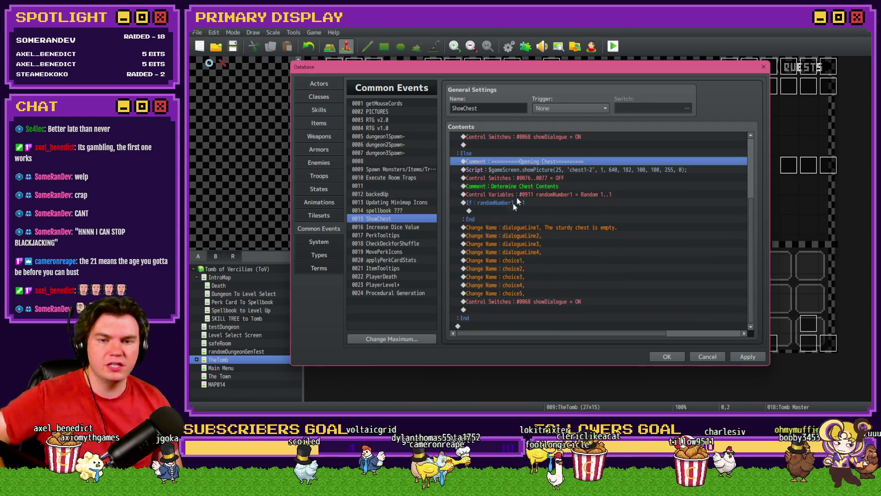
left_click(538, 171)
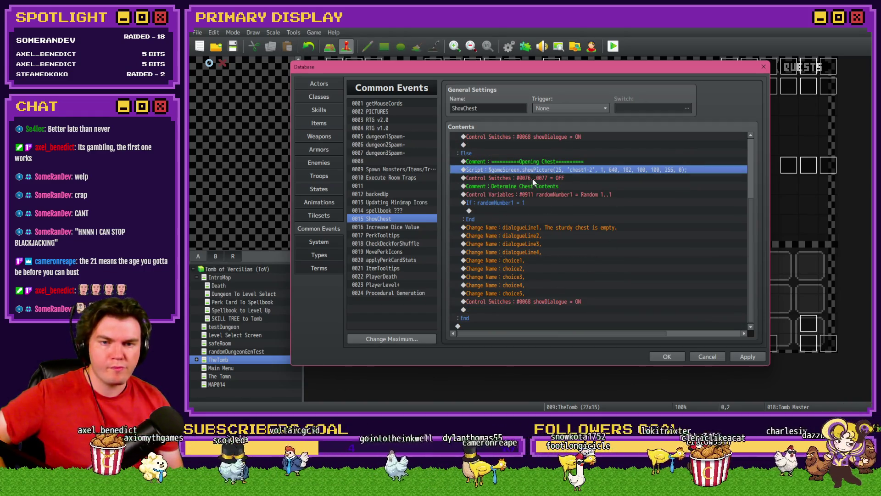
left_click(569, 178)
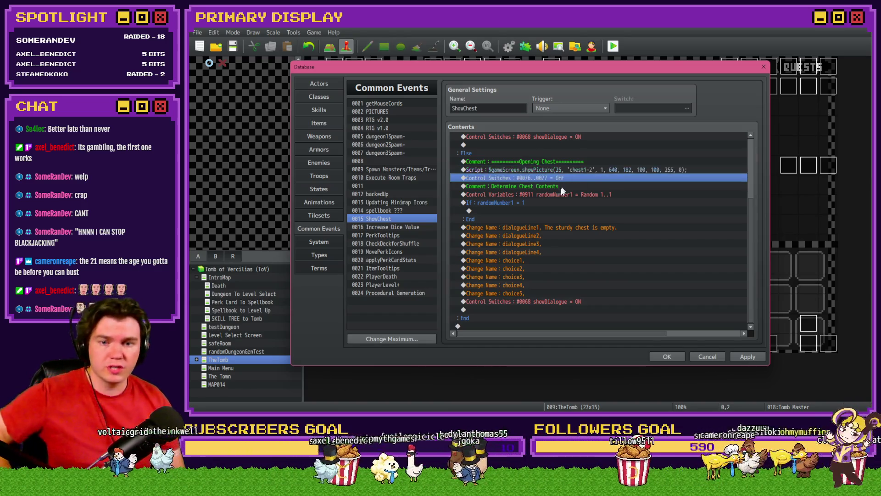
left_click(561, 186)
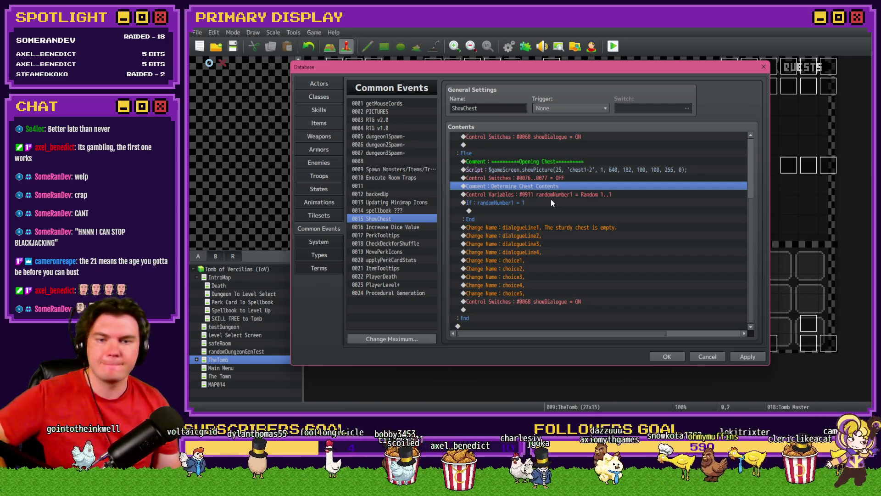
left_click(555, 194)
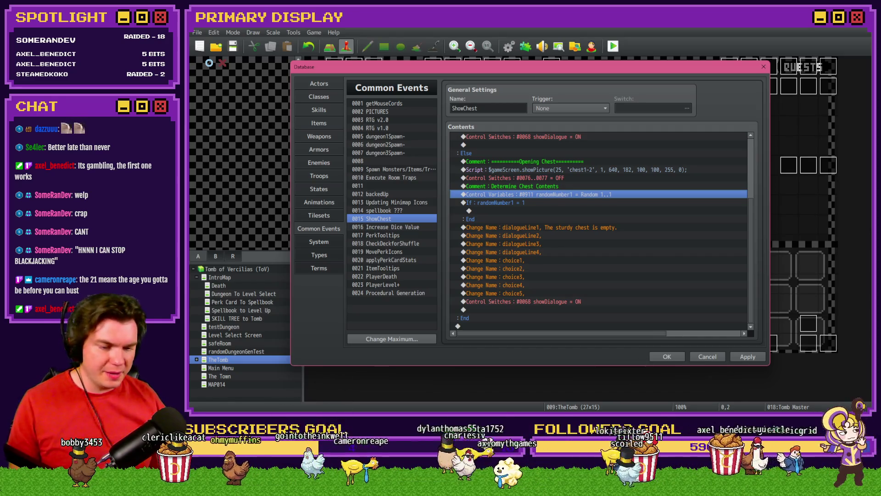
- Switch to Discord and open the Moonwood Games #general channel
key("alt+Tab")
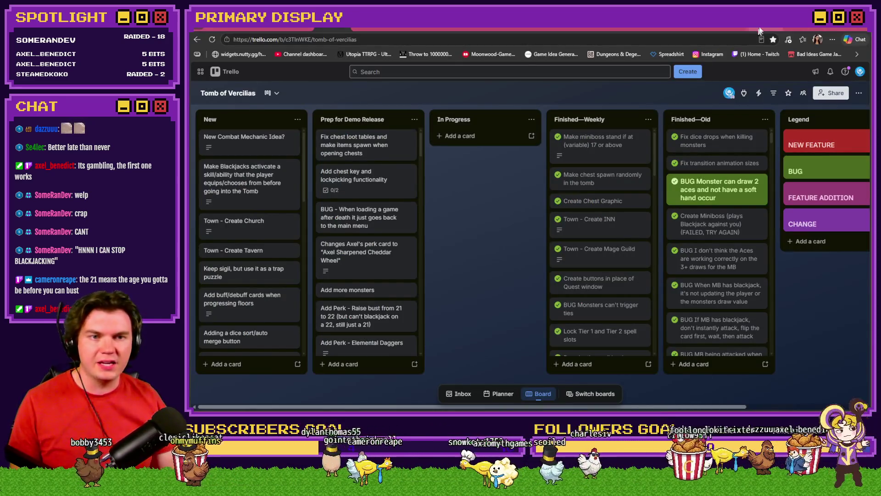
key("alt+Tab")
scroll(289, 206, "up", 3)
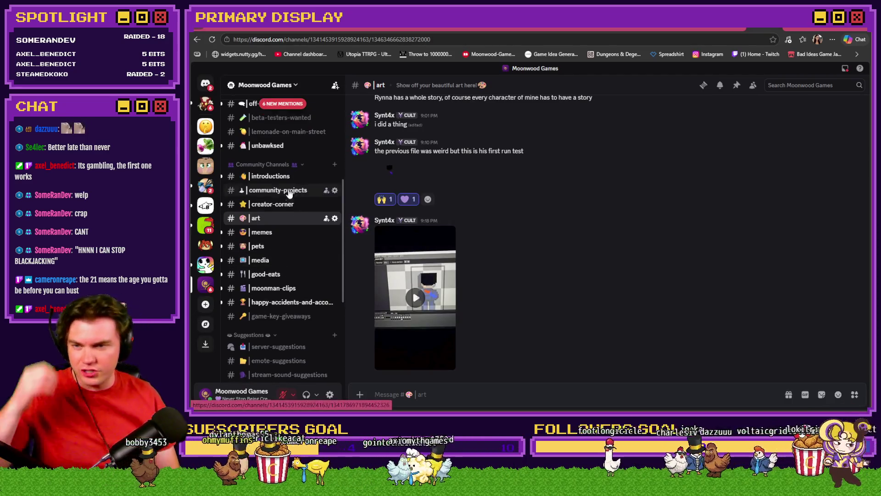
left_click(288, 194)
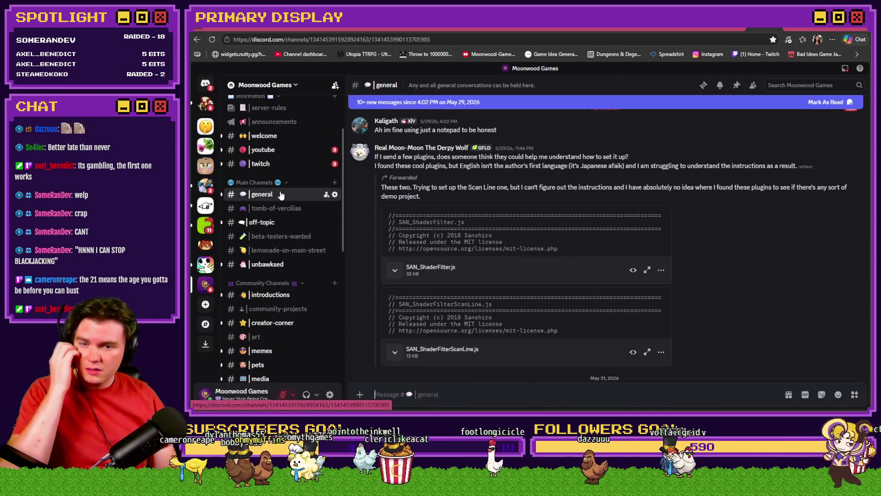
- Scroll through the messages and enlarge the posted Moira stats screenshot
scroll(682, 250, "down", 4)
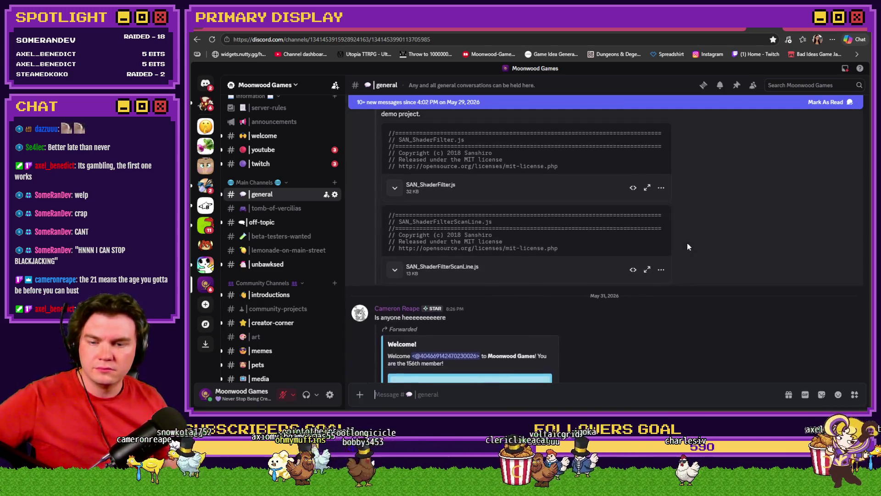
scroll(688, 244, "up", 5)
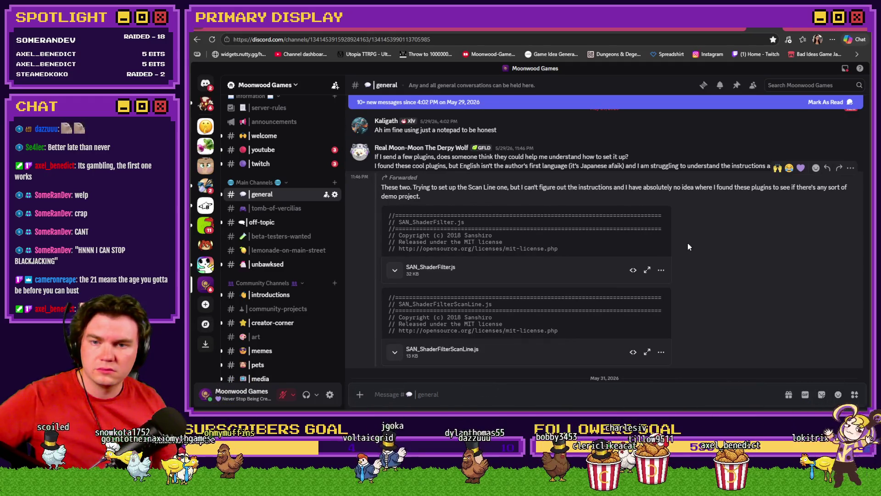
scroll(687, 244, "up", 3)
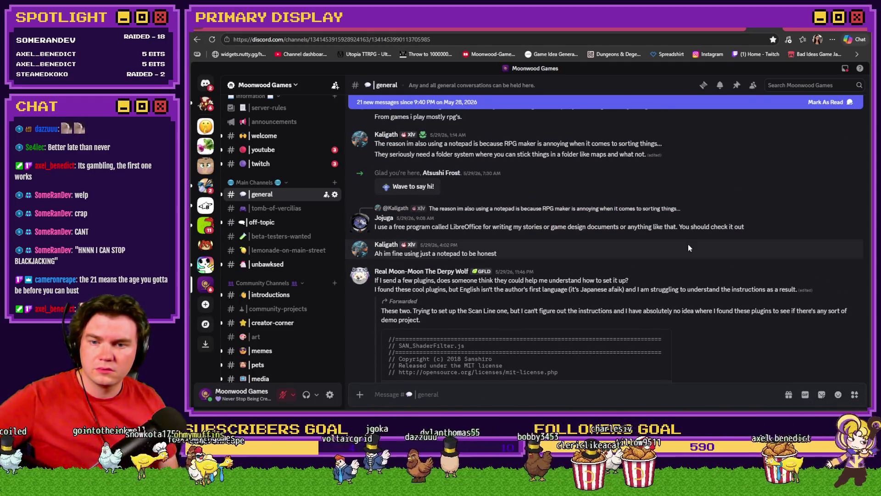
scroll(687, 245, "down", 4)
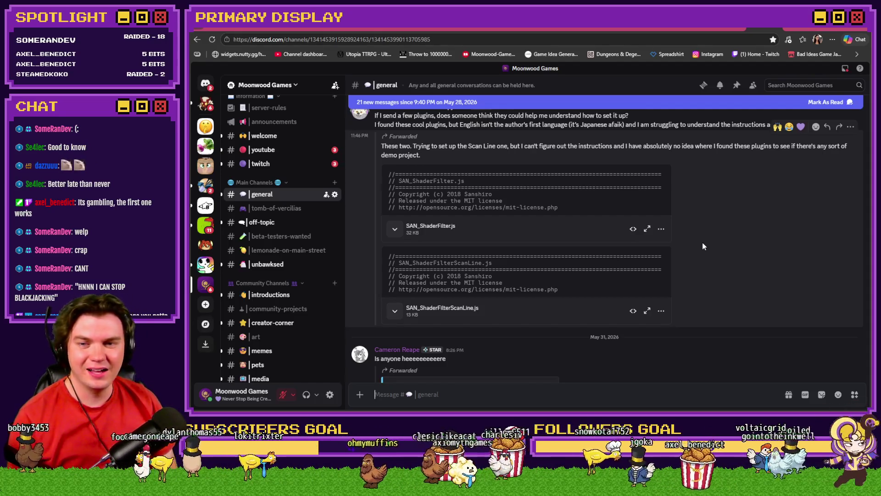
scroll(702, 243, "down", 5)
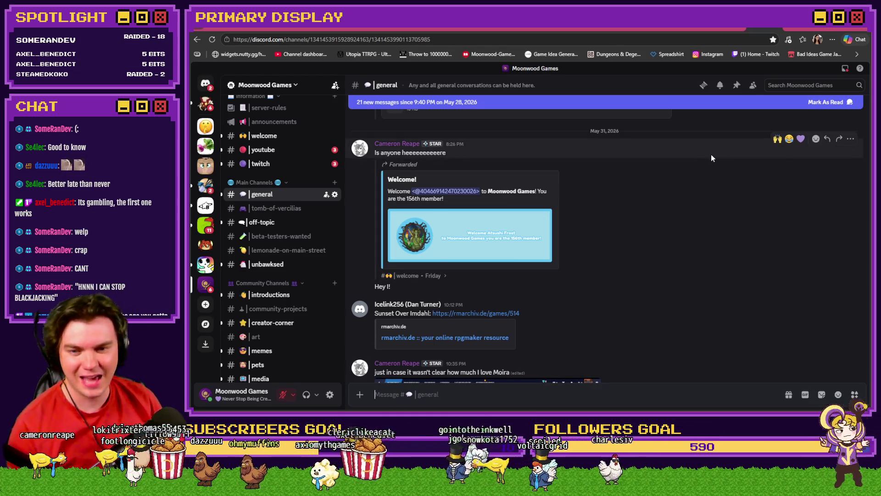
scroll(681, 193, "down", 2)
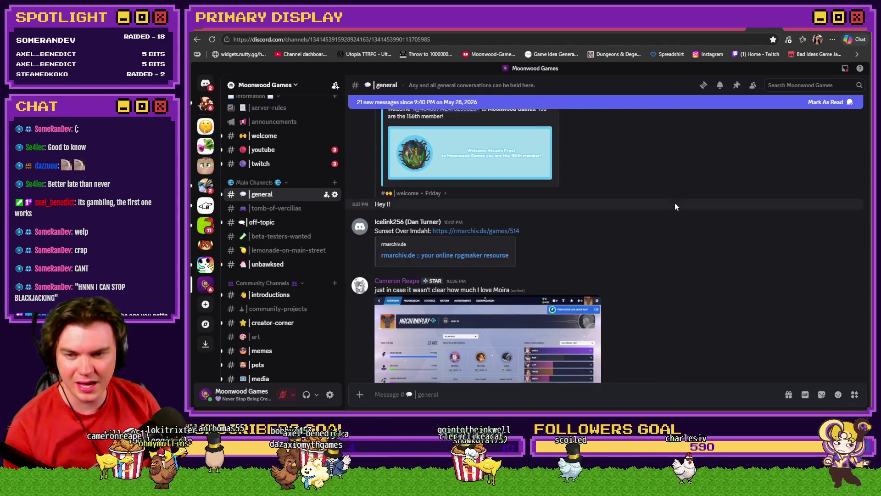
scroll(675, 204, "down", 4)
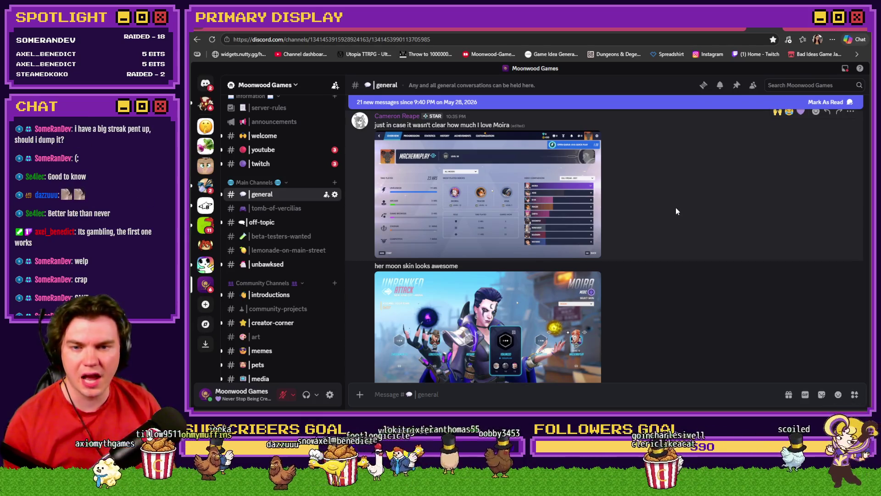
left_click(539, 216)
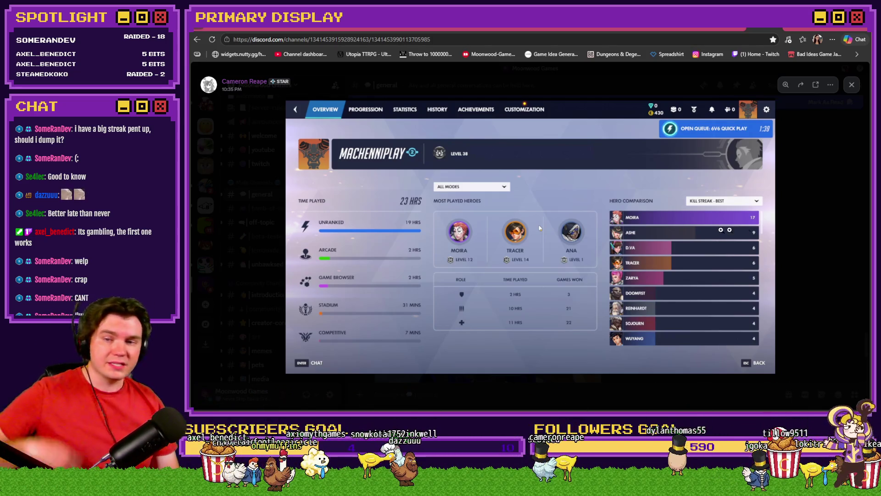
- Close the stats screenshot and view the Moira moon-skin image enlarged
left_click(809, 225)
scroll(699, 255, "down", 3)
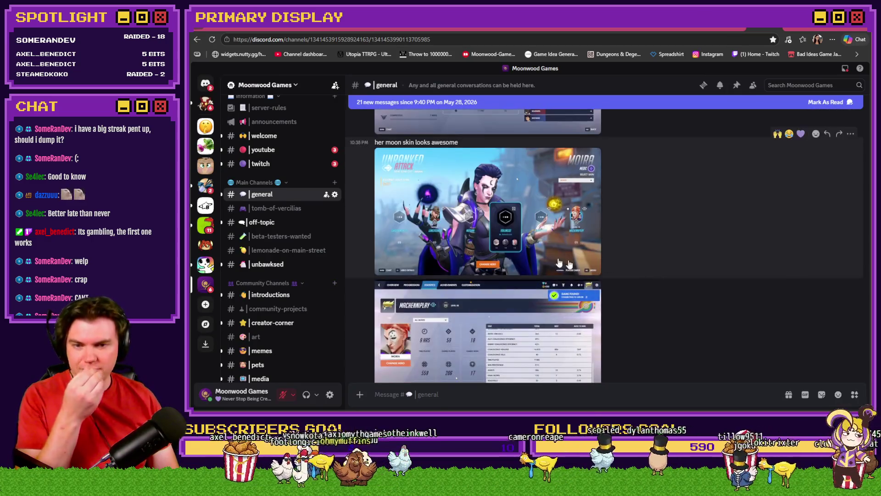
left_click(538, 251)
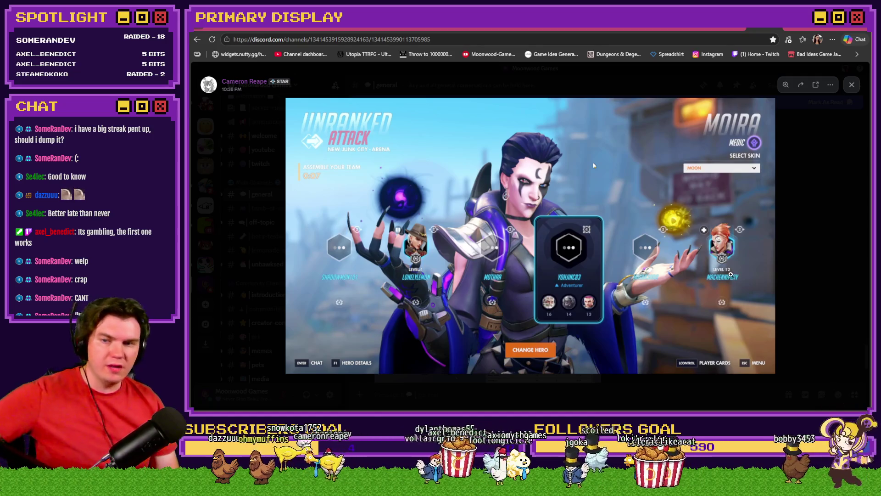
left_click(823, 264)
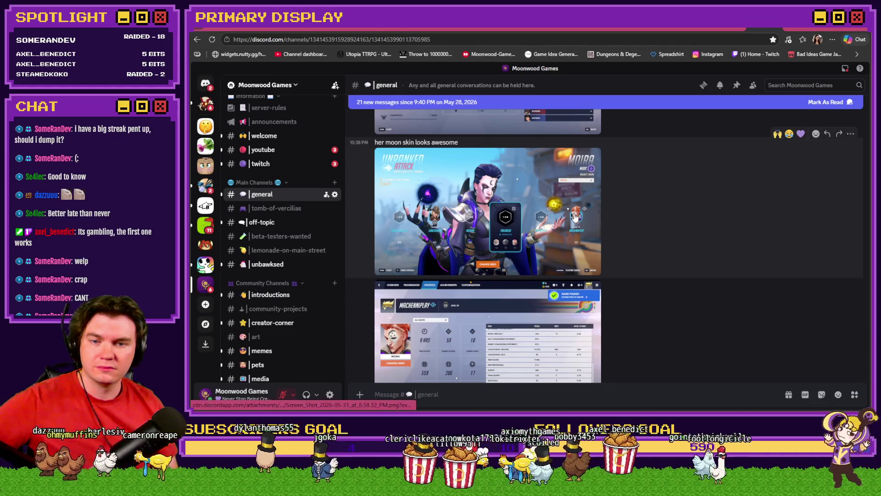
left_click(593, 165)
key("Escape")
- View the second stats screenshot enlarged, then return to the RPG Maker Database
scroll(623, 266, "down", 3)
left_click(524, 326)
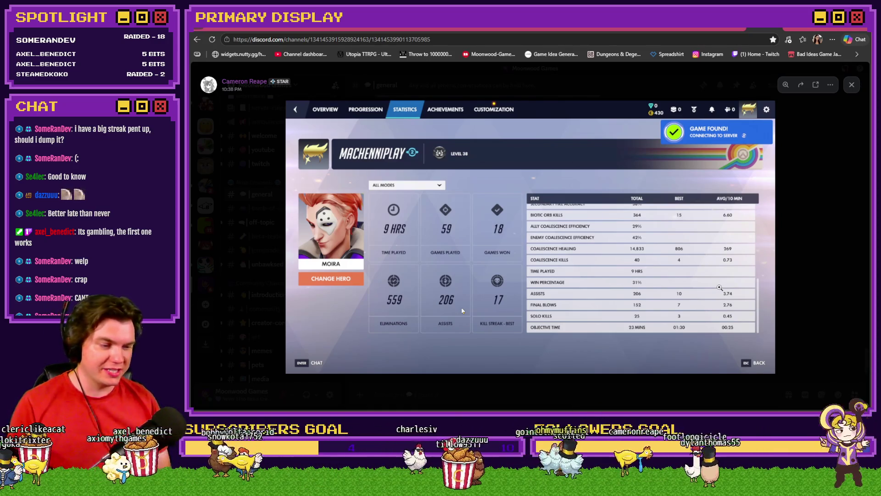
left_click(817, 255)
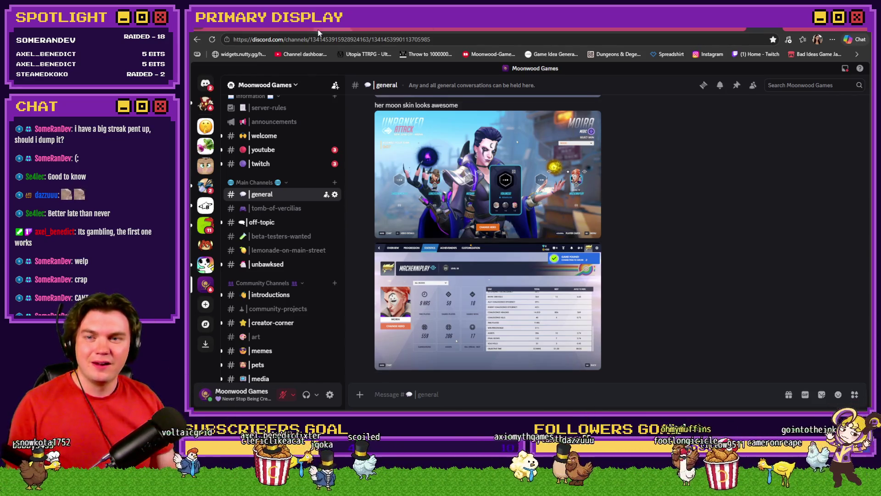
left_click(318, 32)
key("alt+Tab")
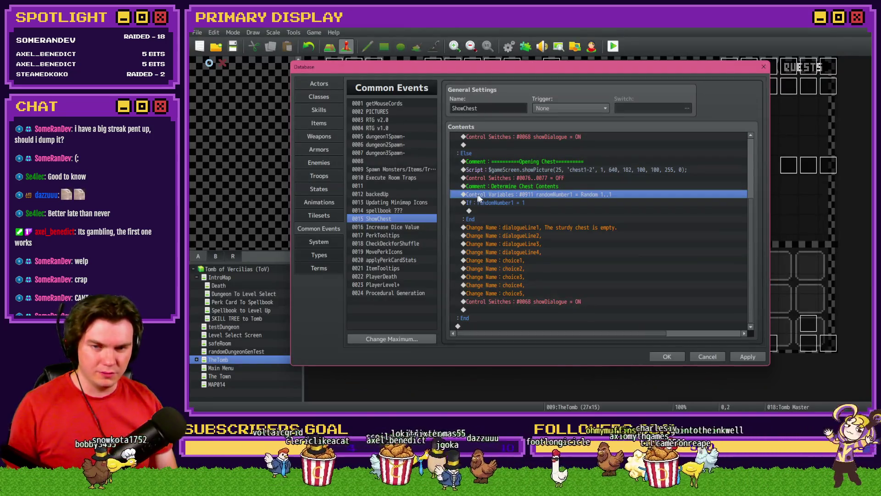
- Select the empty line inside the If branch, then the whole If randomNumber1 = 1 block
left_click(529, 211)
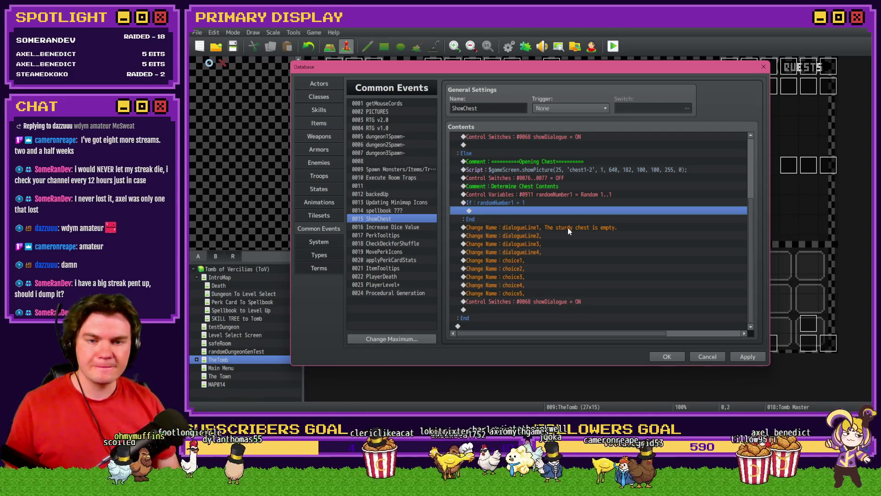
left_click(569, 202)
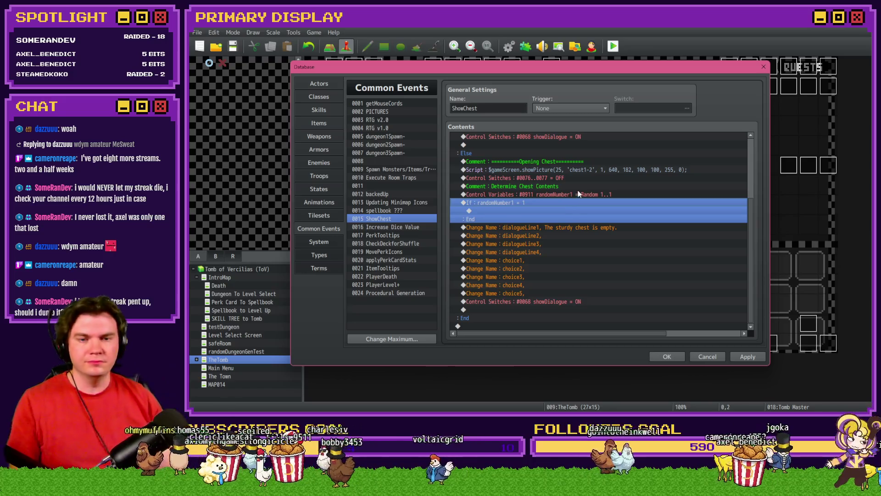
- Open the randomNumber1 Control Variables command and select its upper Random limit
left_click(582, 194)
double_click(583, 194)
double_click(641, 265)
- Confirm randomNumber1's new random range of 1..3 and select the If randomNumber1 = 1 block
type("2")
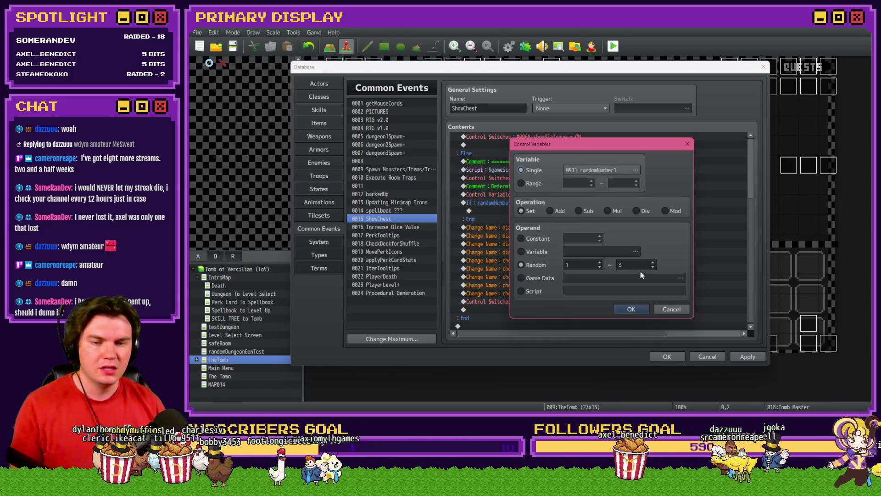
left_click(631, 309)
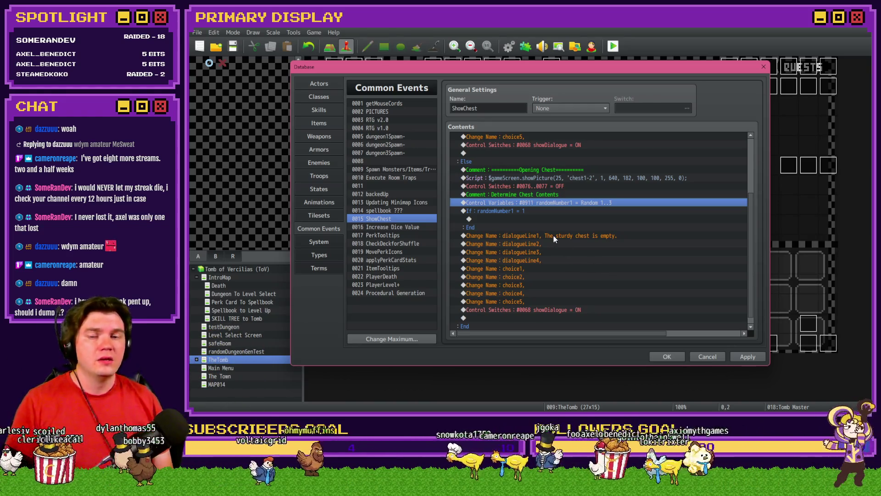
left_click(528, 211)
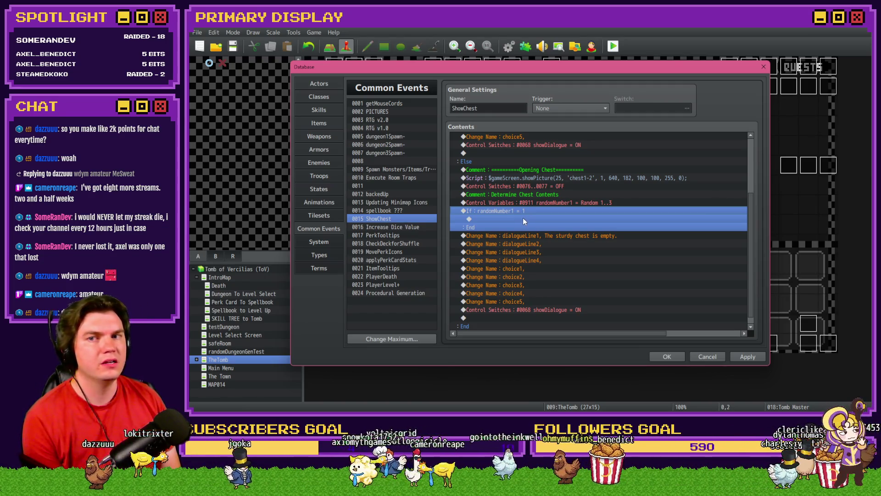
key("alt+Tab")
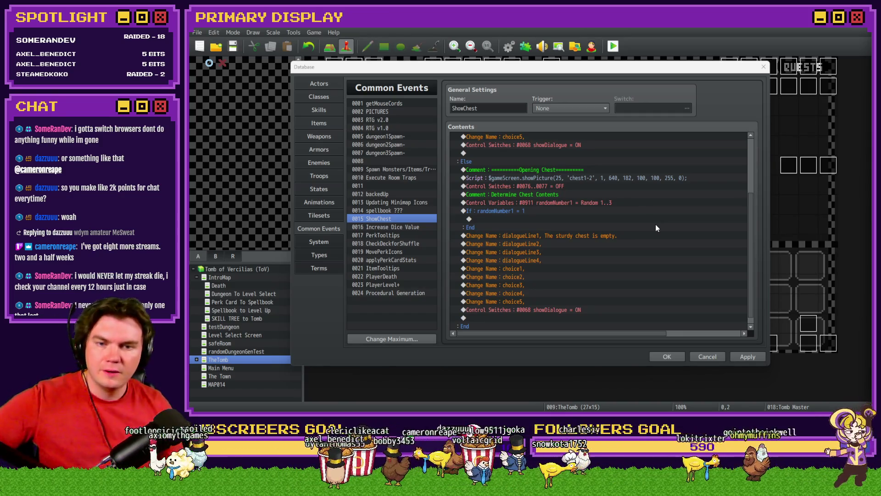
- Reselect the randomNumber1 = 1 branch and bring up Event Commands to insert inside it
left_click(519, 213)
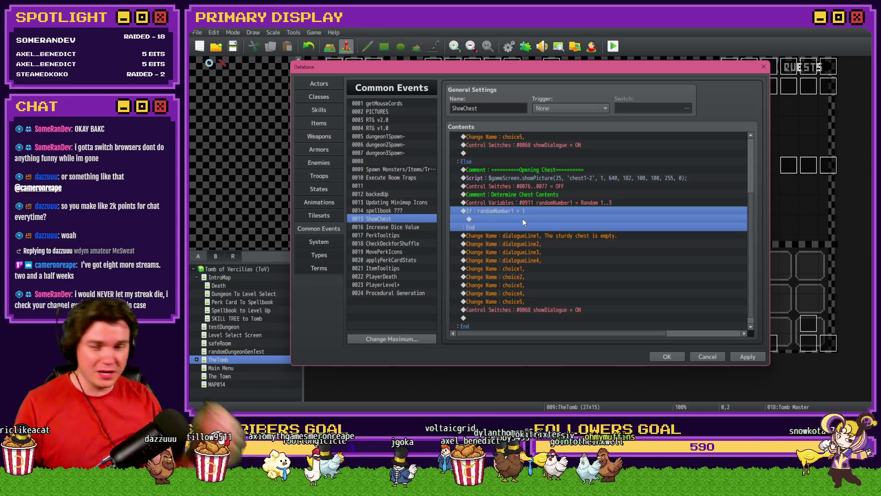
left_click(530, 203)
left_click(529, 211)
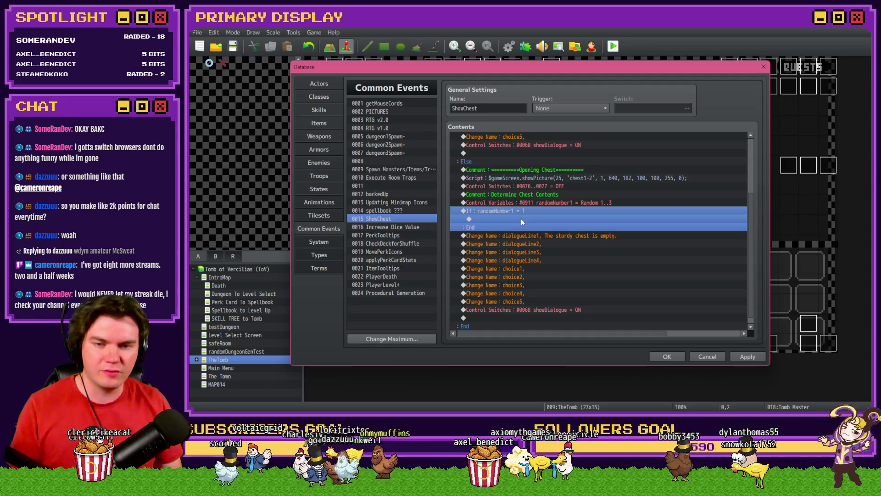
key("Up")
left_click(529, 212)
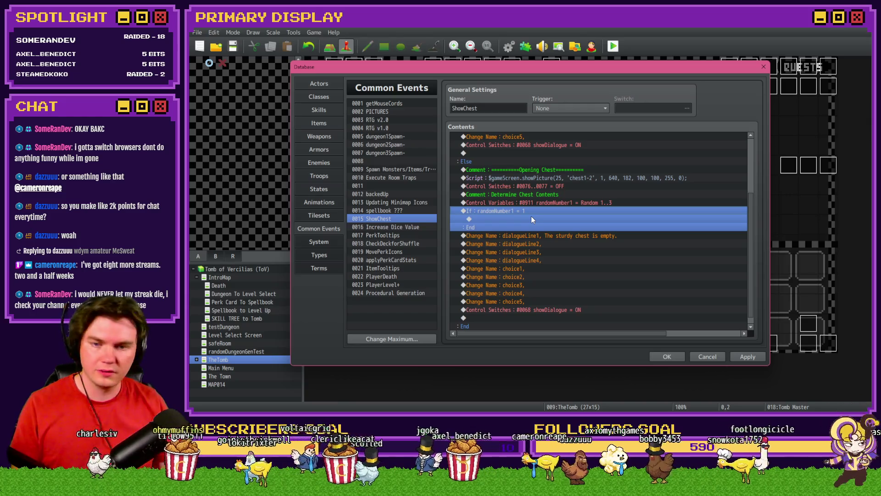
double_click(532, 219)
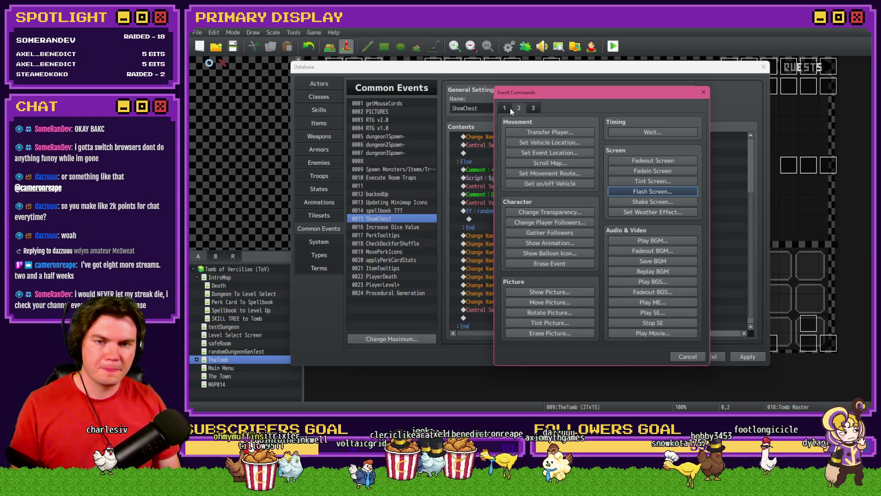
- Cancel the command list and change randomNumber1's roll to Random 101..103
left_click(703, 94)
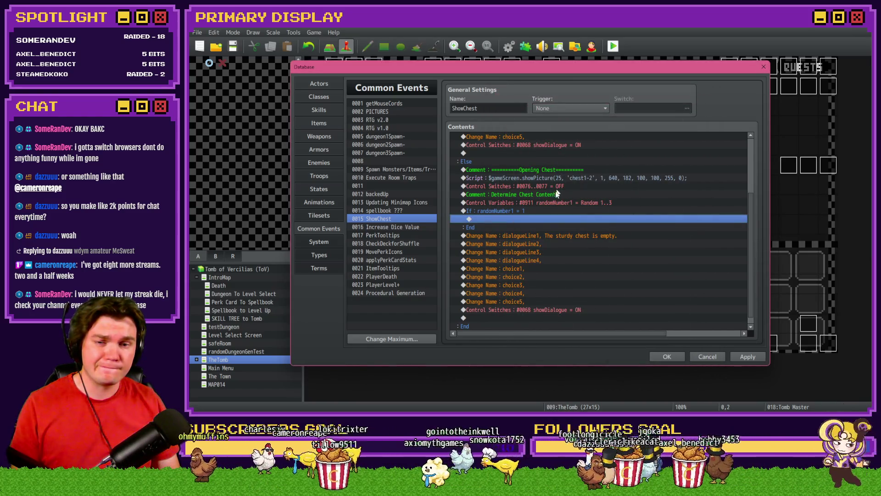
double_click(555, 202)
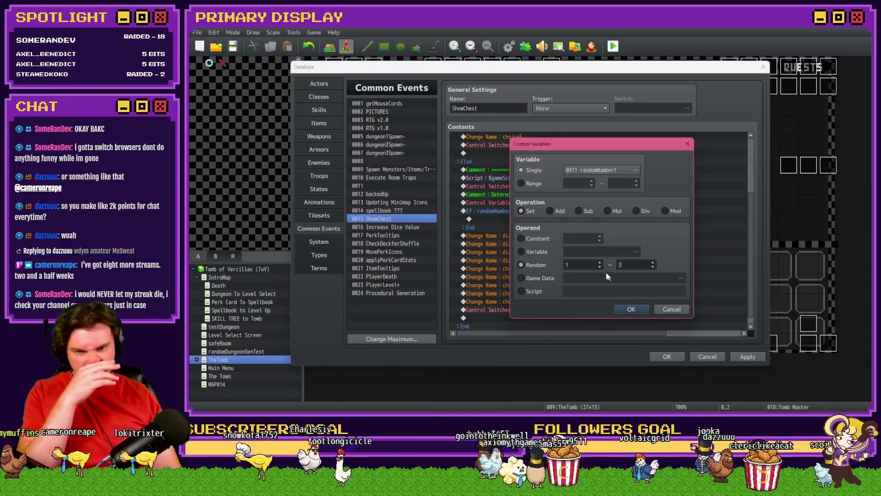
double_click(585, 266)
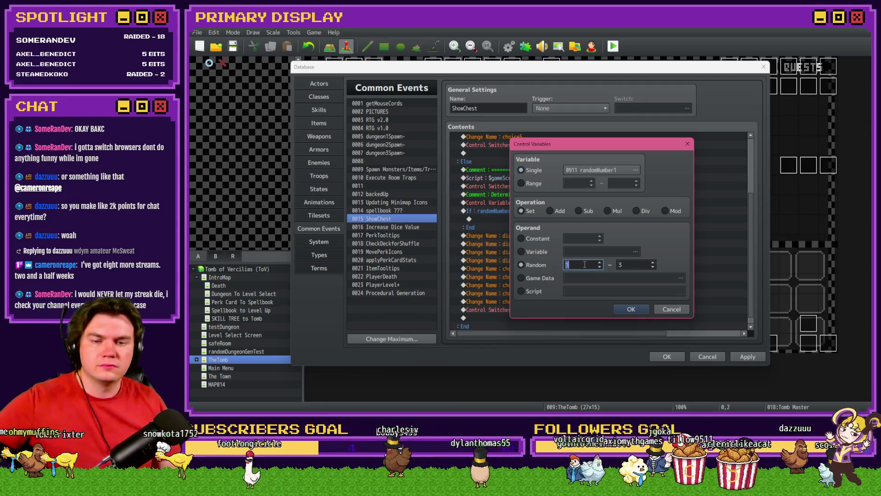
type("101")
double_click(628, 265)
type("103")
left_click(631, 309)
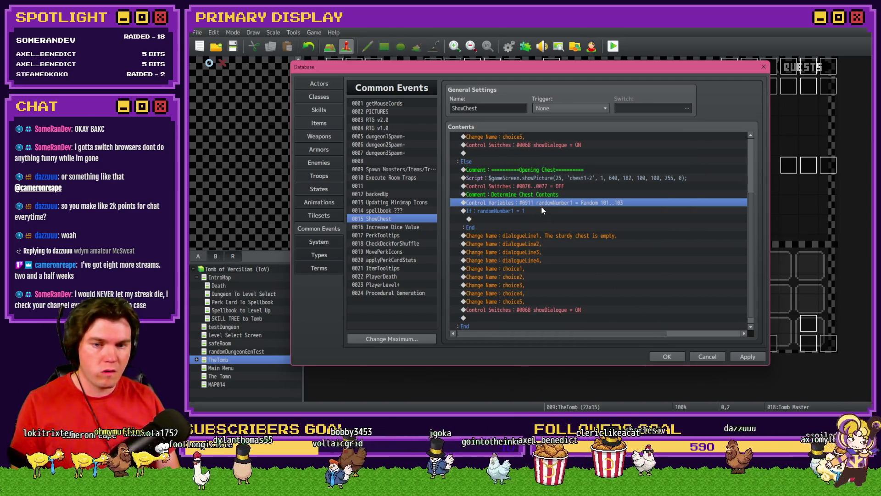
- Delete the empty If randomNumber1 = 1 conditional branch
key("shift+Down")
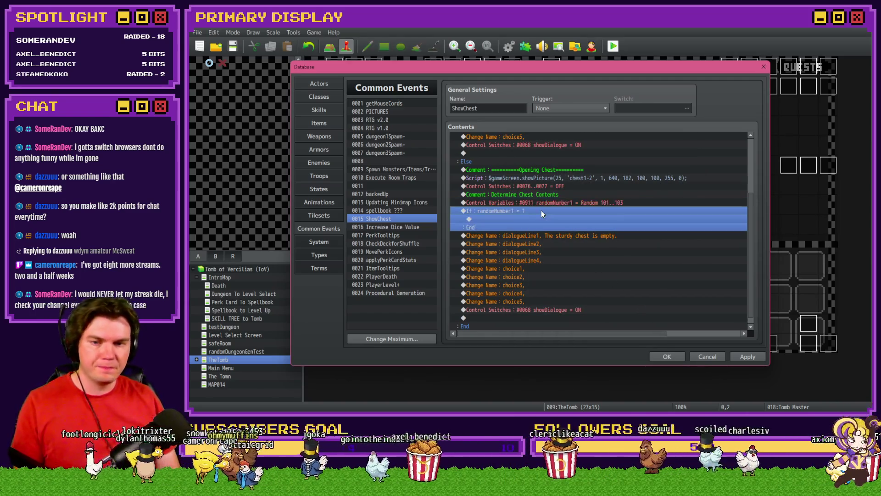
key("Up")
left_click(541, 211)
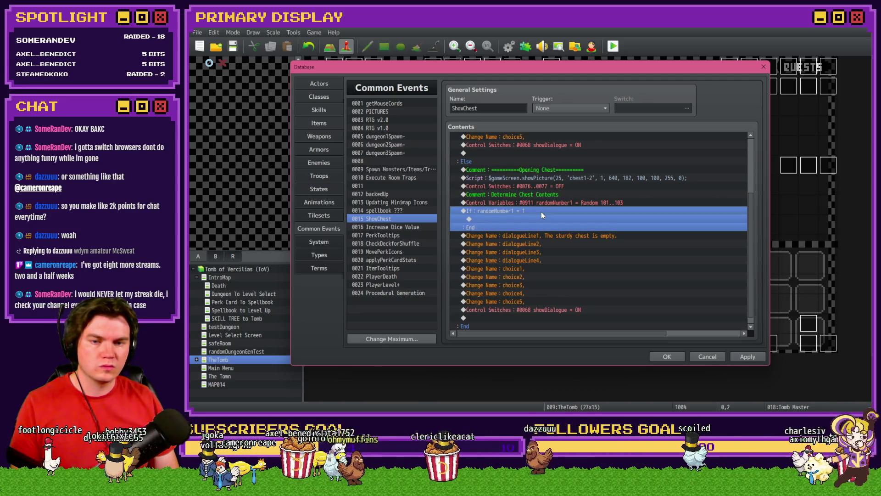
left_click(541, 201)
left_click(538, 210)
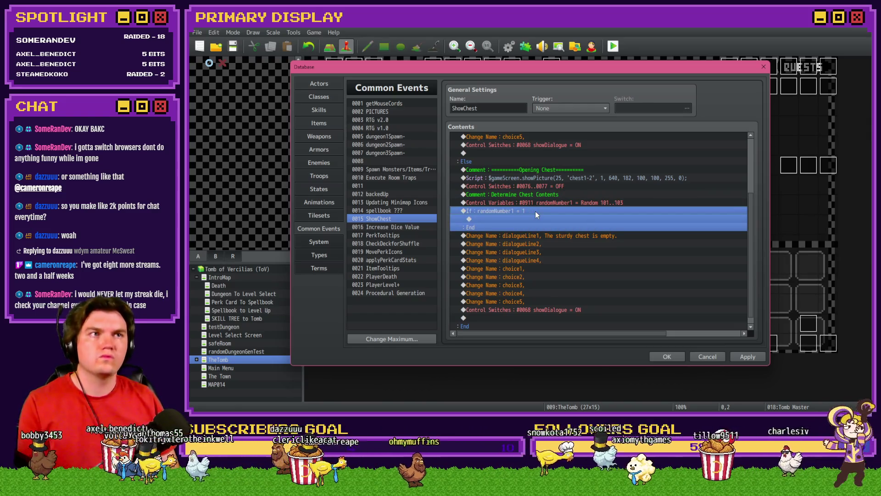
key("Delete")
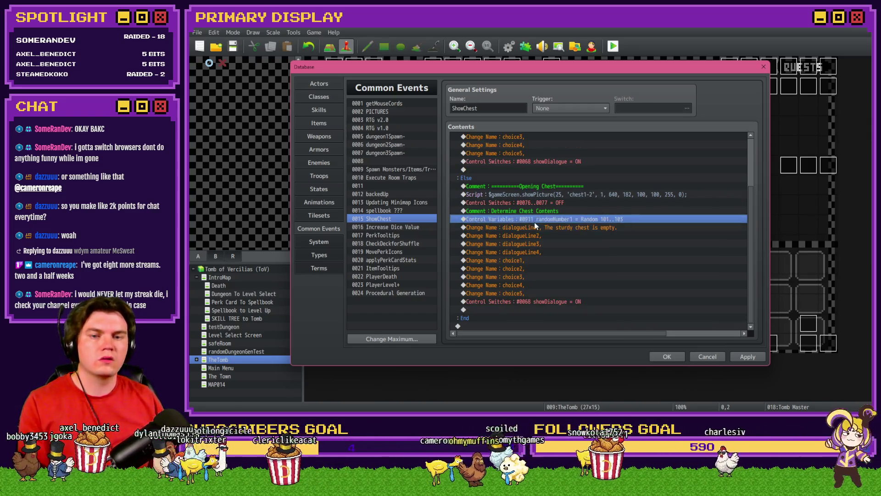
- Insert a Control Variables command setting 0095 currentRoomItem1 to variable 0911 randomNumber1
key("Insert")
left_click(508, 109)
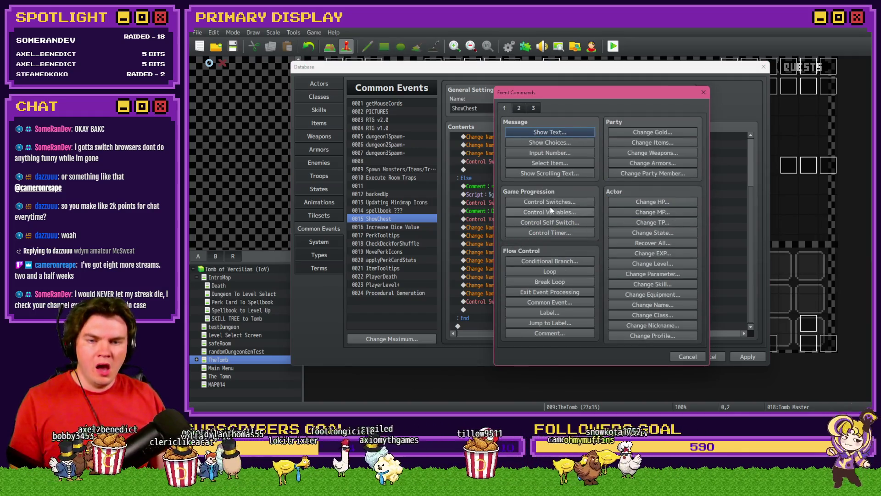
left_click(549, 212)
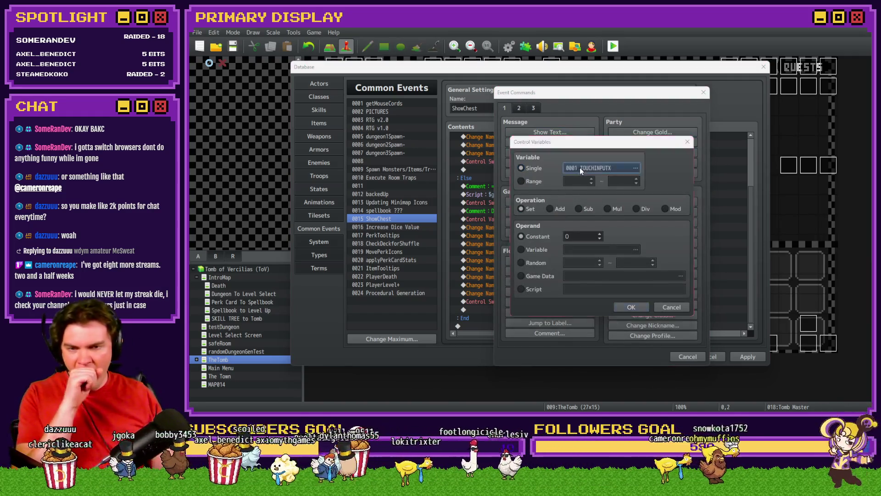
left_click(579, 167)
left_click(562, 187)
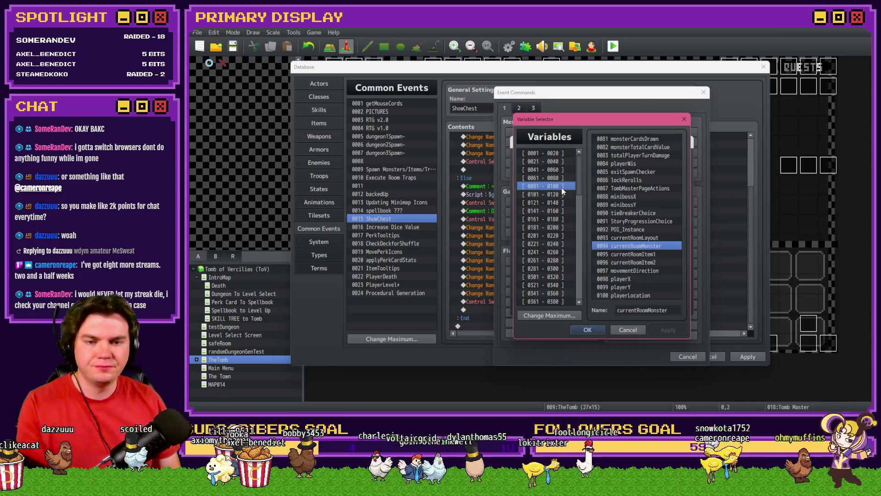
double_click(643, 255)
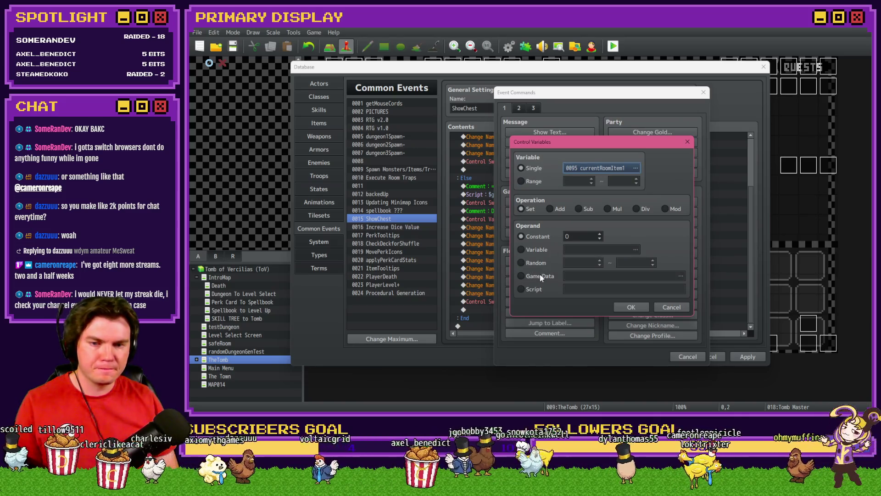
left_click(539, 250)
left_click(635, 249)
scroll(580, 255, "down", 10)
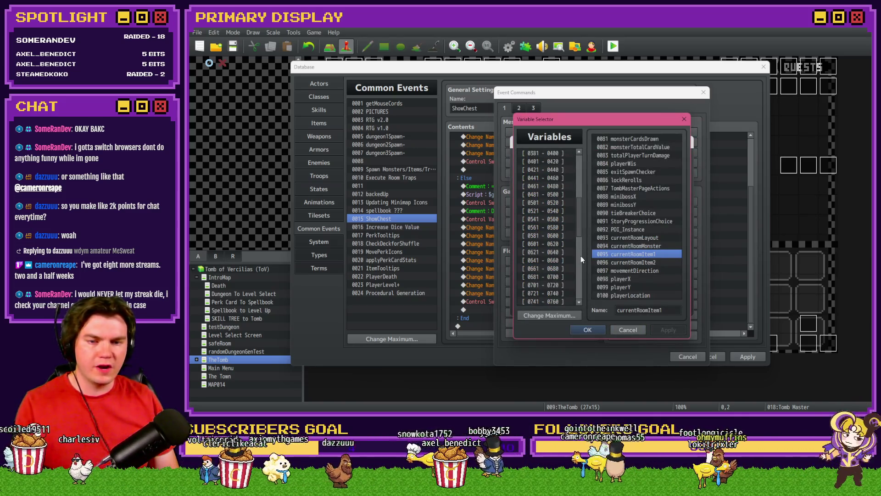
left_click(562, 243)
key("Up")
key("Up")
key("Up")
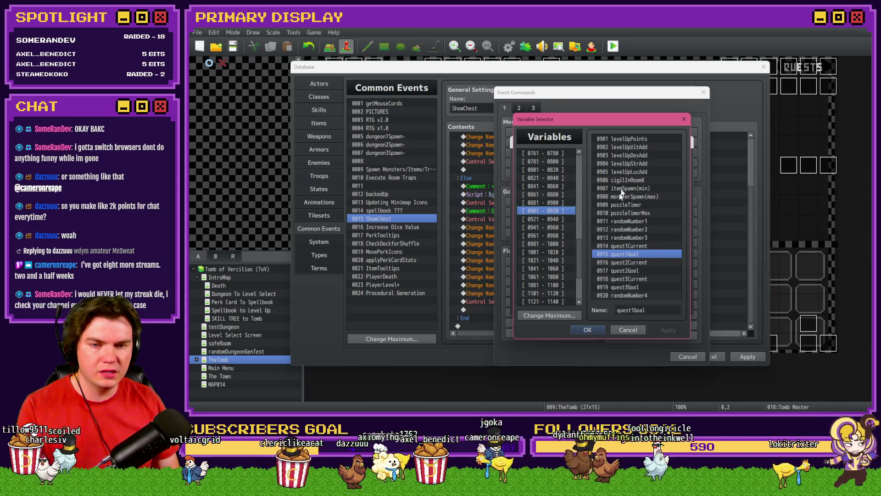
double_click(628, 221)
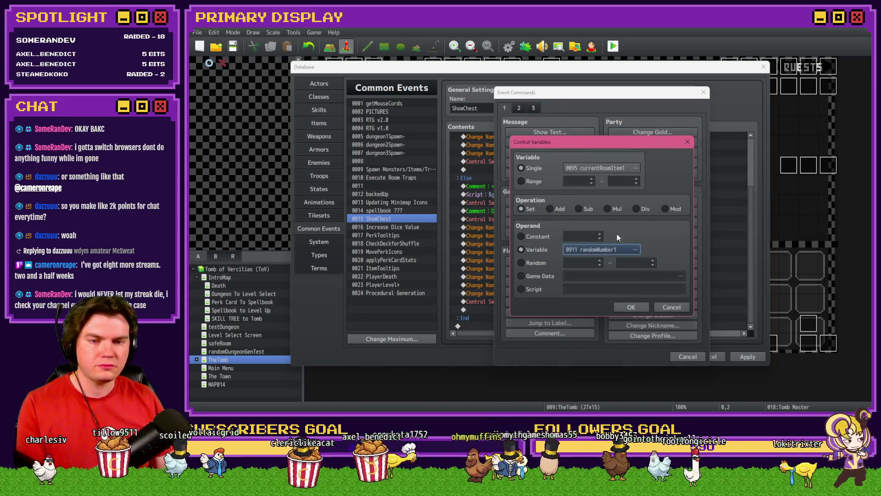
left_click(636, 249)
left_click(628, 305)
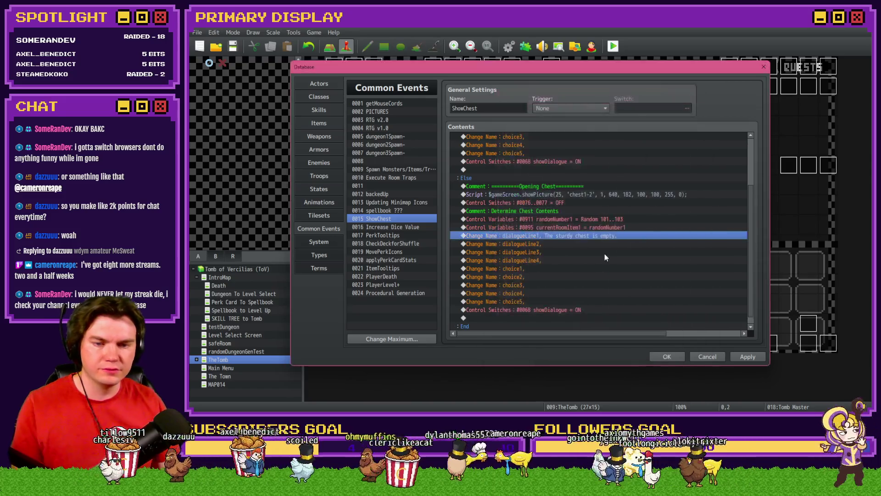
- Position the new assignment after the roll, apply the changes and close the Database
key("Up")
key("Up")
key("Down")
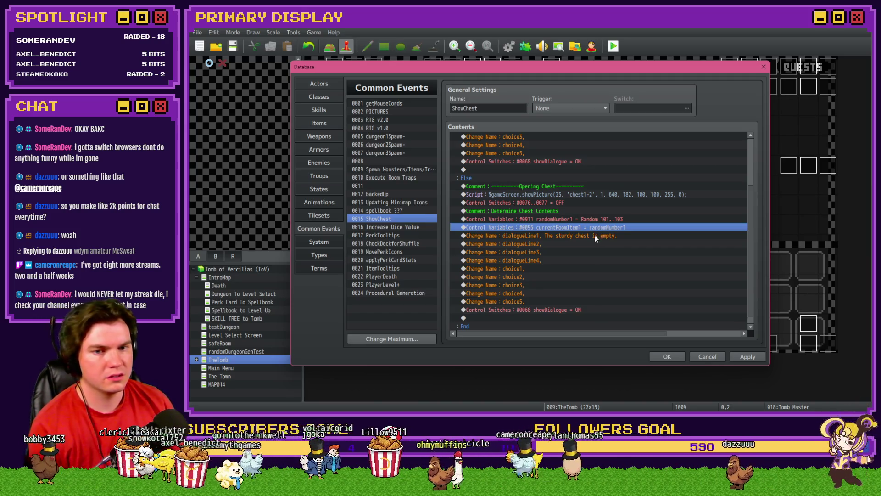
left_click_drag(583, 212, 581, 231)
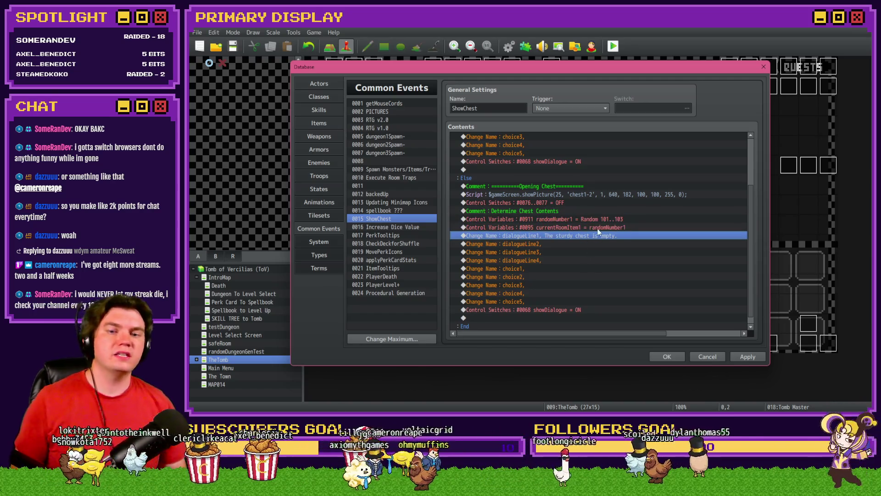
left_click(597, 228)
left_click(738, 356)
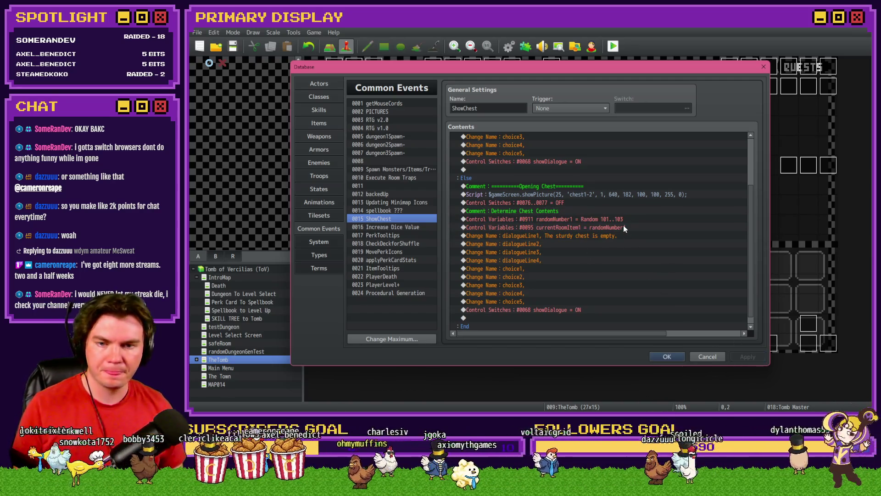
left_click(668, 358)
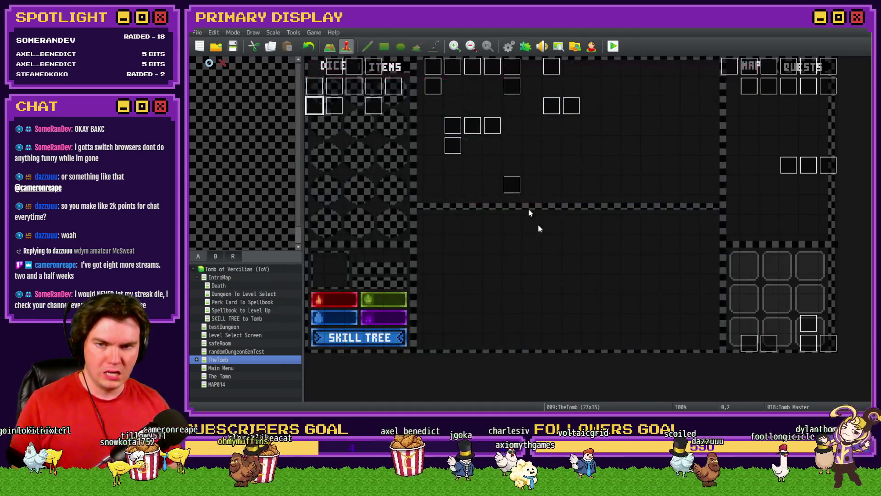
- Open the Int/Movement event's fourth page and scroll down to its Room Floor Items commands
double_click(334, 68)
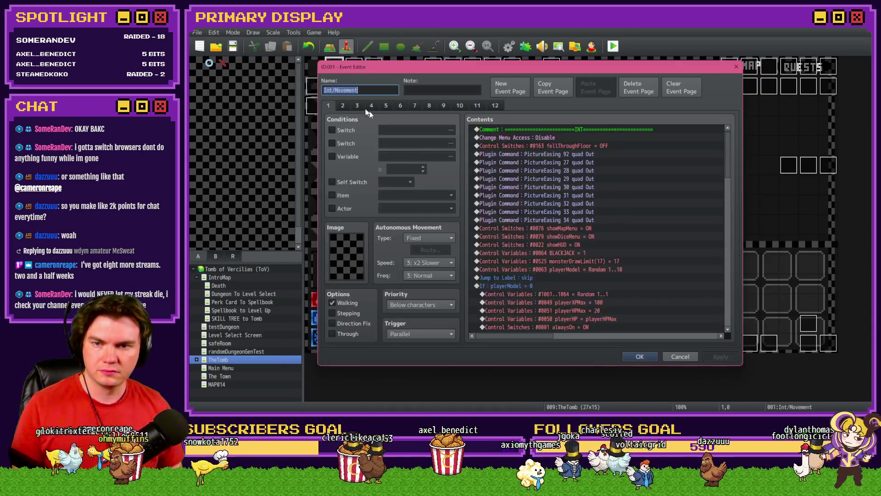
left_click(373, 106)
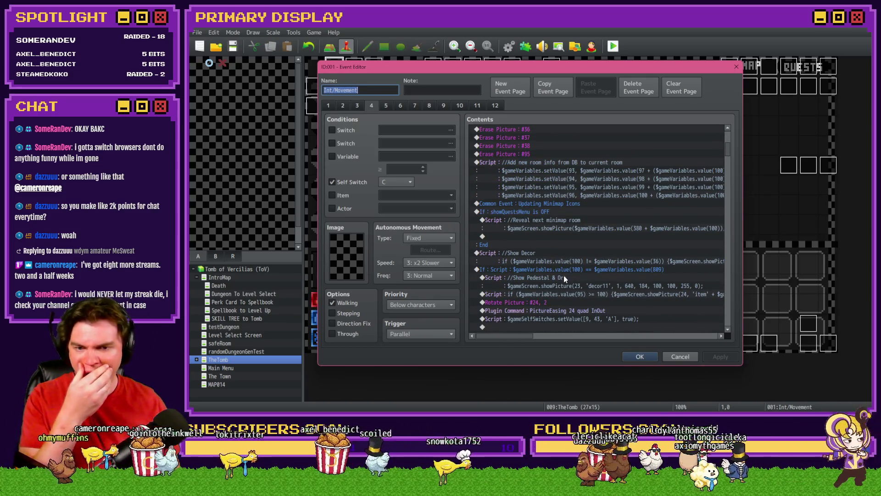
scroll(564, 278, "down", 5)
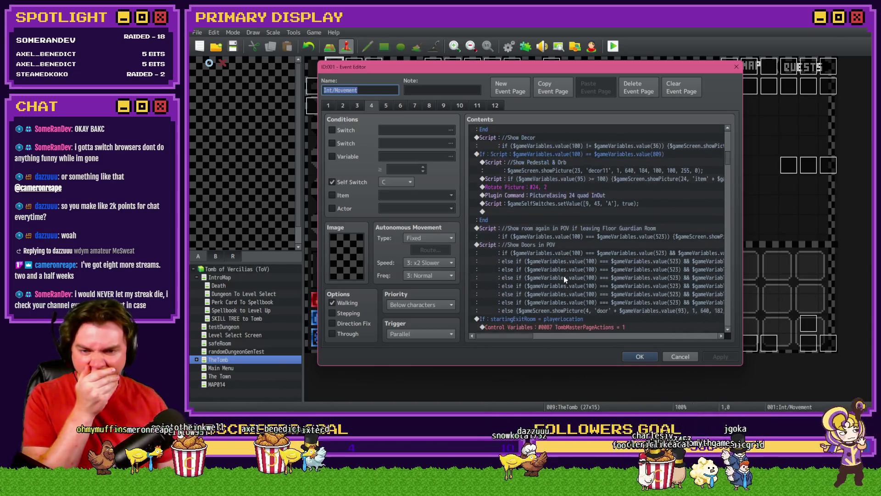
scroll(564, 276, "down", 5)
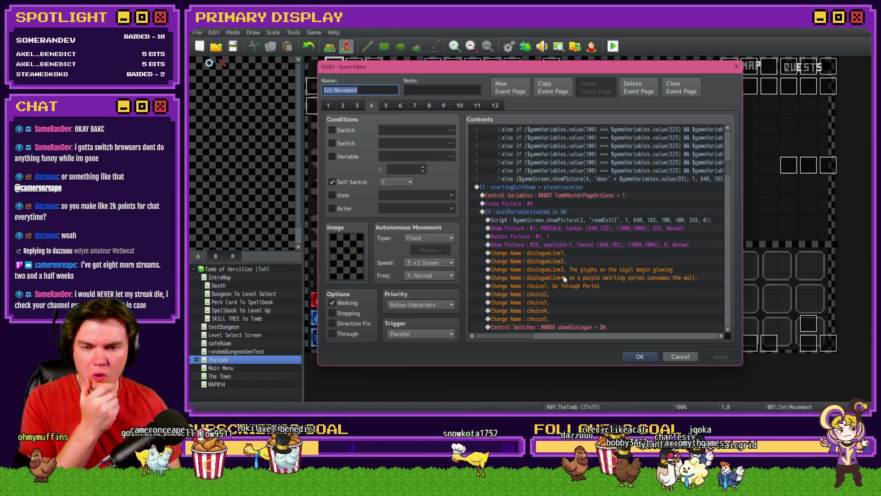
scroll(563, 275, "down", 8)
scroll(563, 277, "down", 2)
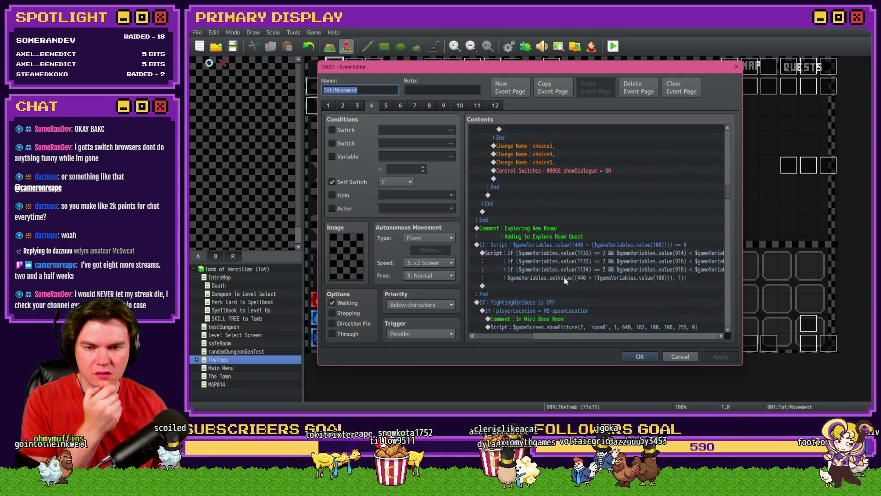
scroll(564, 277, "down", 3)
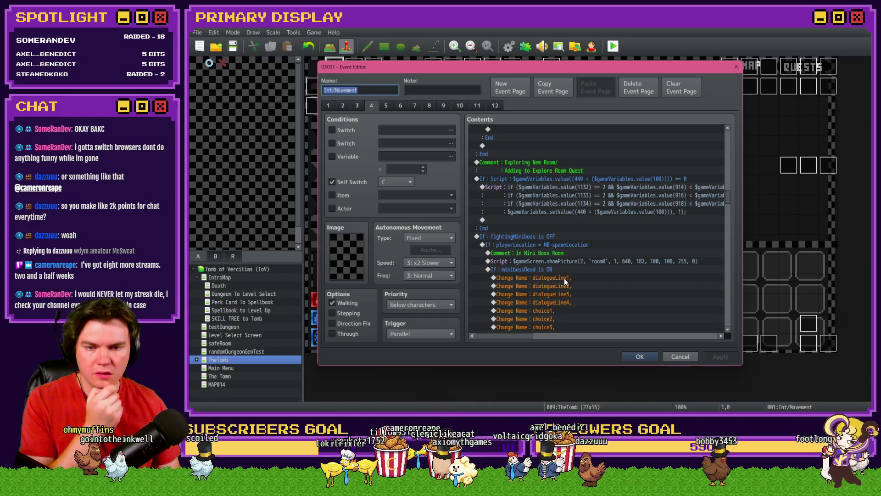
scroll(564, 278, "down", 8)
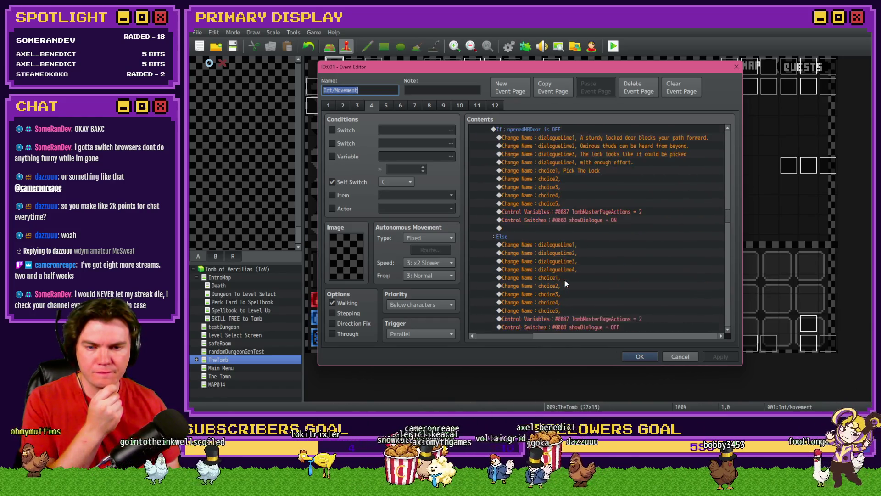
scroll(565, 283, "down", 8)
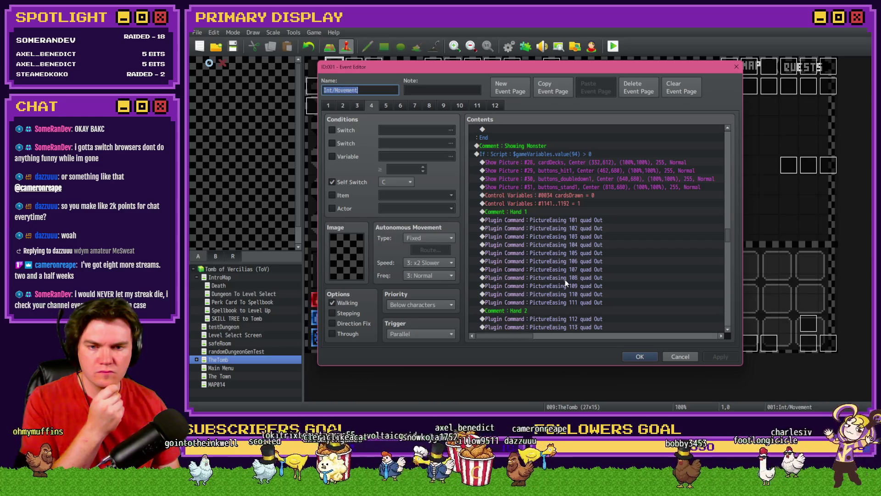
scroll(566, 279, "down", 12)
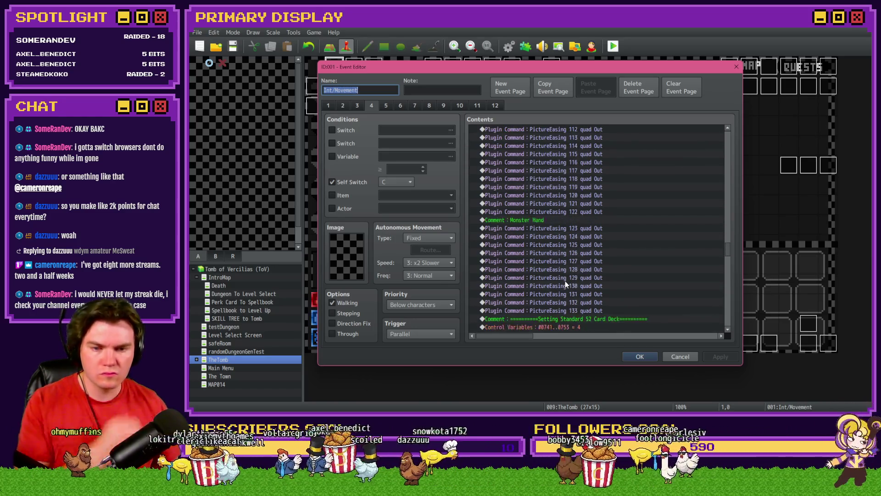
scroll(563, 276, "down", 5)
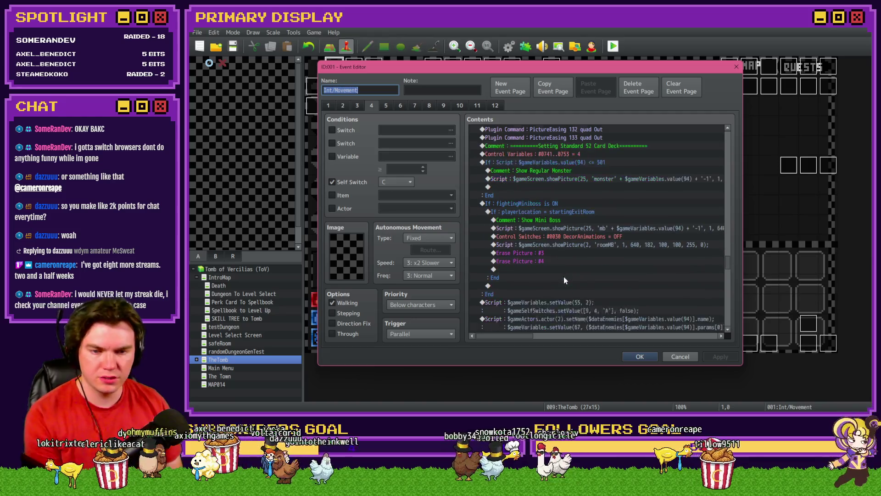
scroll(563, 277, "down", 10)
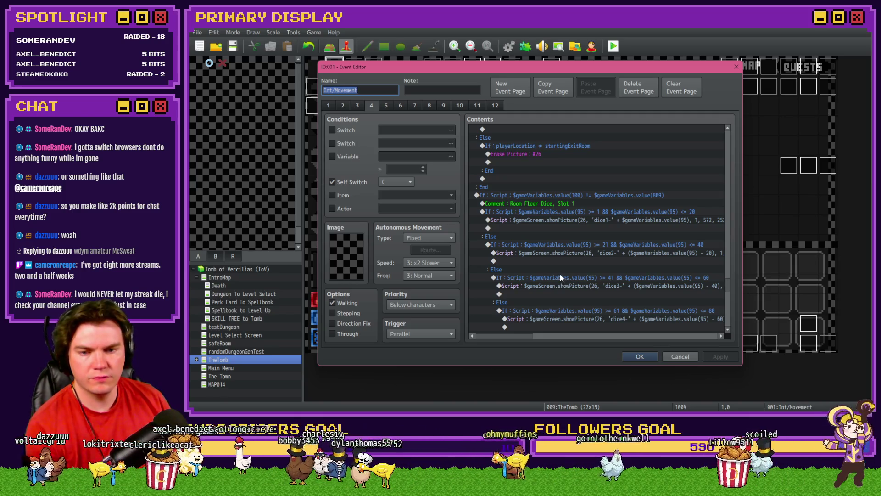
scroll(561, 274, "down", 3)
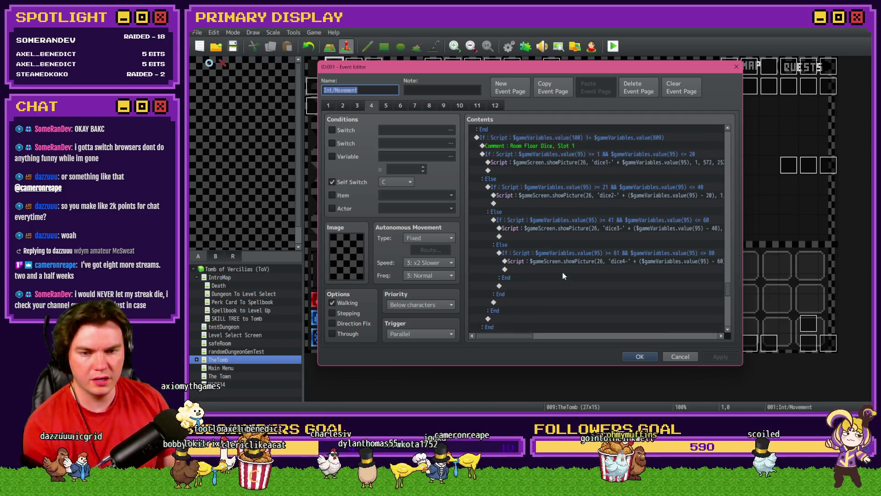
scroll(561, 274, "down", 8)
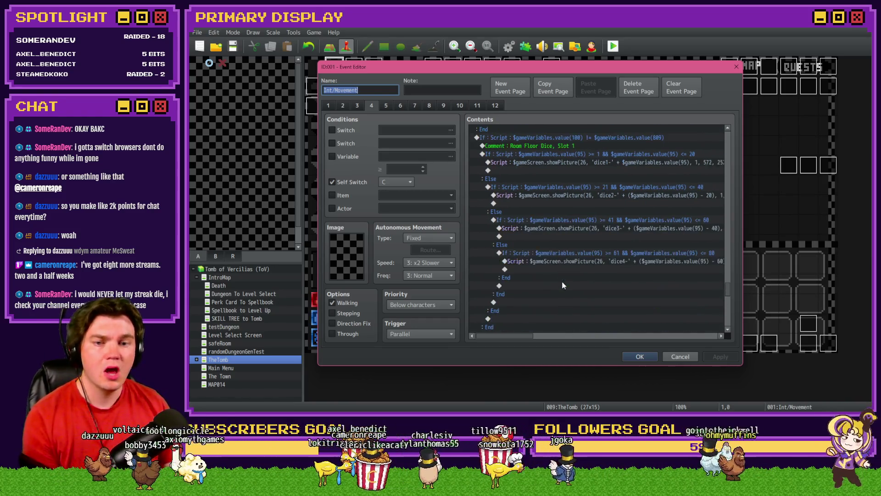
scroll(562, 278, "down", 3)
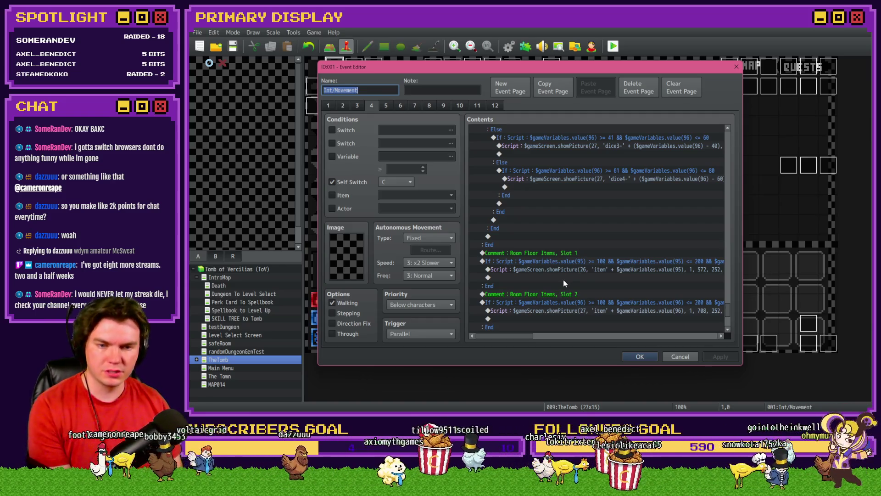
- Select the showPicture(26, 'item') script row and close the Int/Movement event editor
left_click(580, 269)
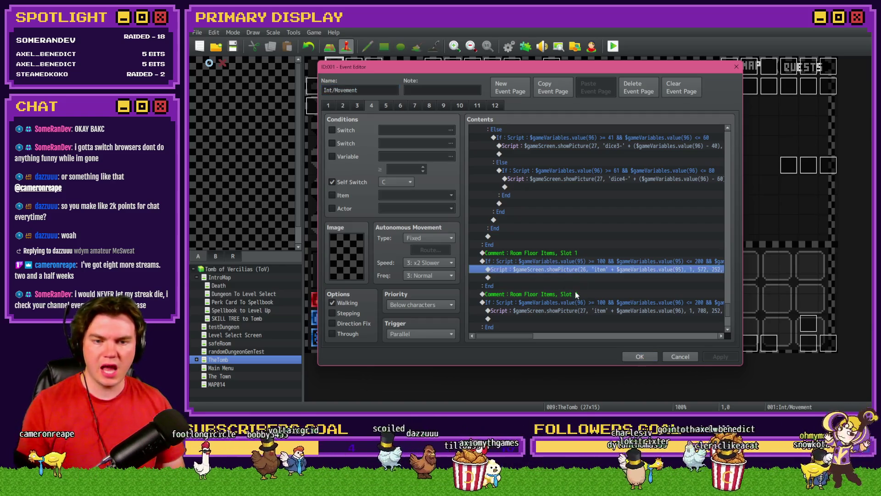
scroll(537, 337, "right", 3)
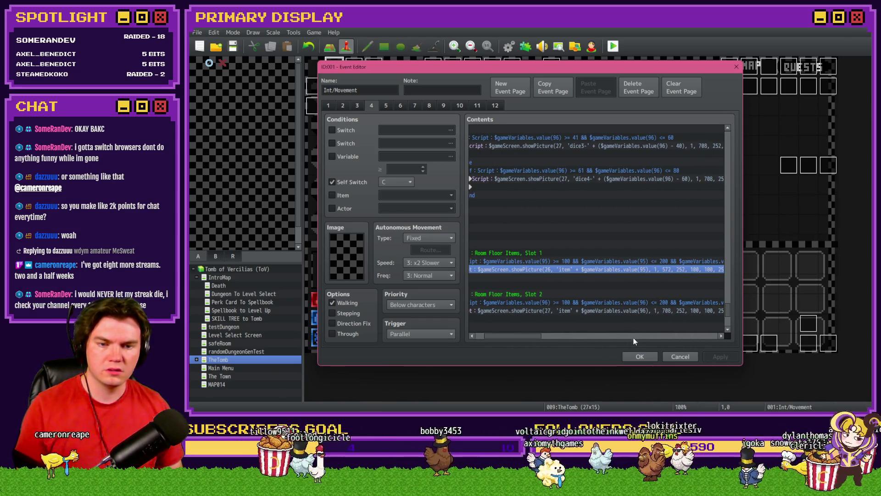
left_click(636, 357)
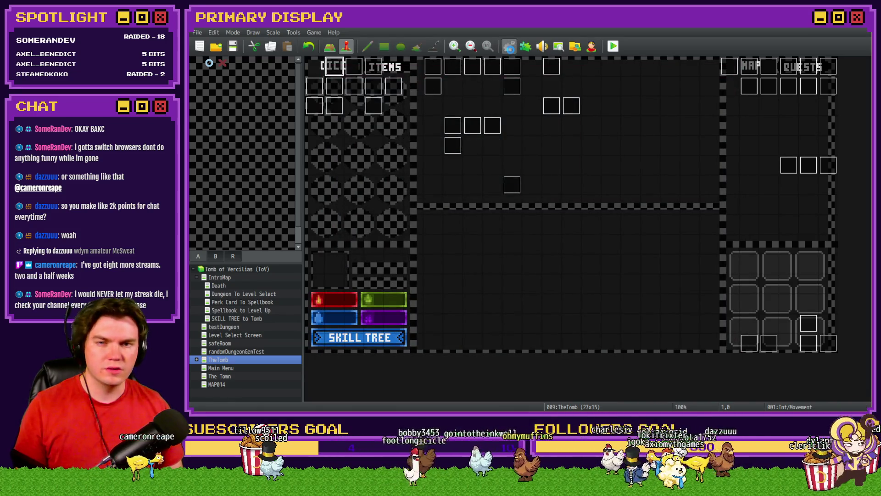
- Paste the item picture script into the ShowChest common event and apply the change
left_click(509, 46)
scroll(533, 285, "down", 3)
left_click_drag(558, 196, 569, 229)
key("ctrl+v")
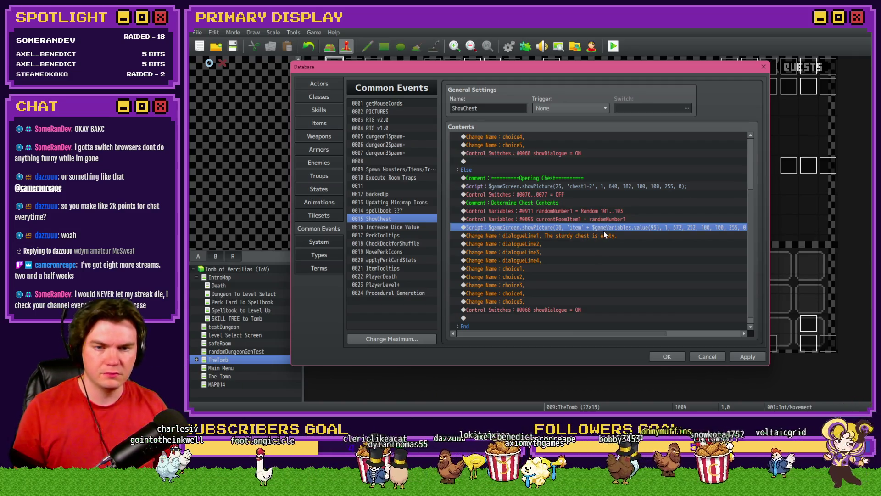
mouse_move(634, 333)
left_mouse_down()
mouse_move(662, 336)
mouse_move(615, 334)
left_mouse_up()
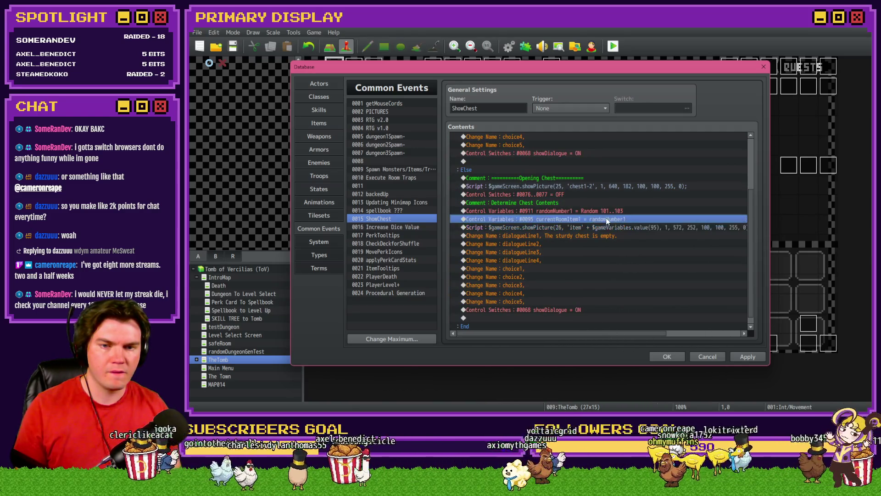
left_click(744, 358)
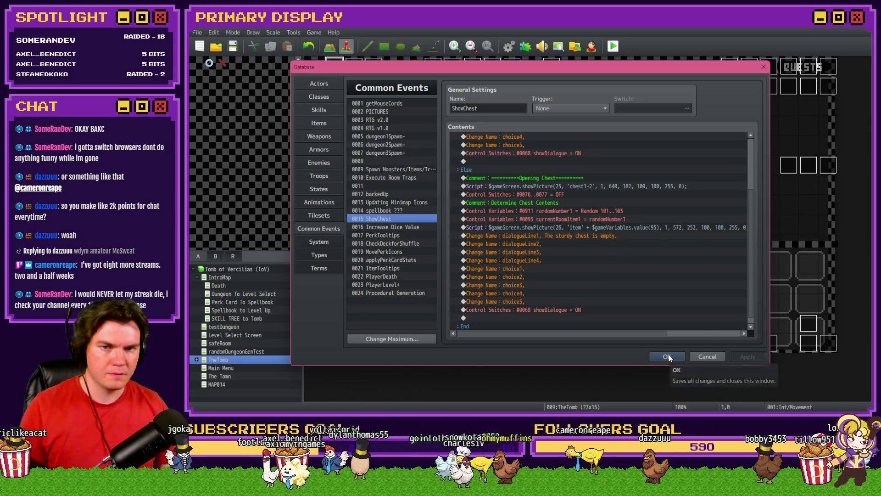
- Set randomNumber2 to a random -6 to -3 range in Spawn Monsters/Items/Traps and close the database
left_click(411, 175)
left_click(411, 169)
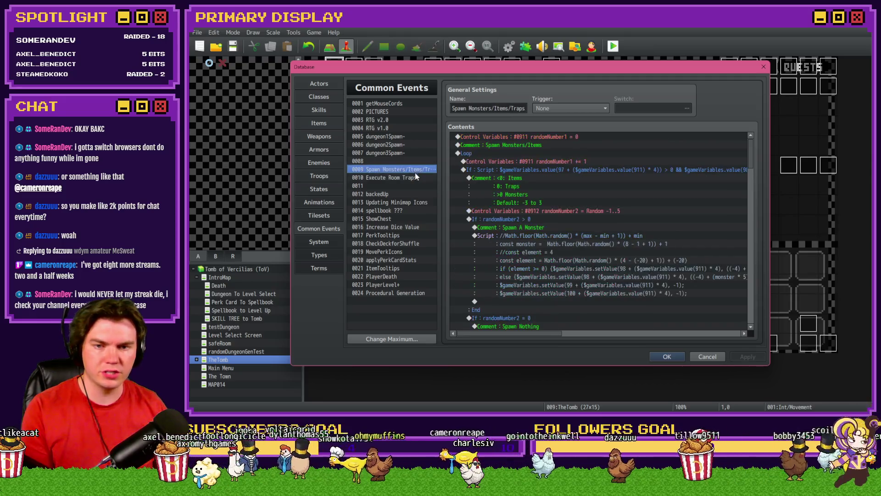
double_click(564, 210)
double_click(627, 265)
type("-3")
key("shift+Tab")
type("-6")
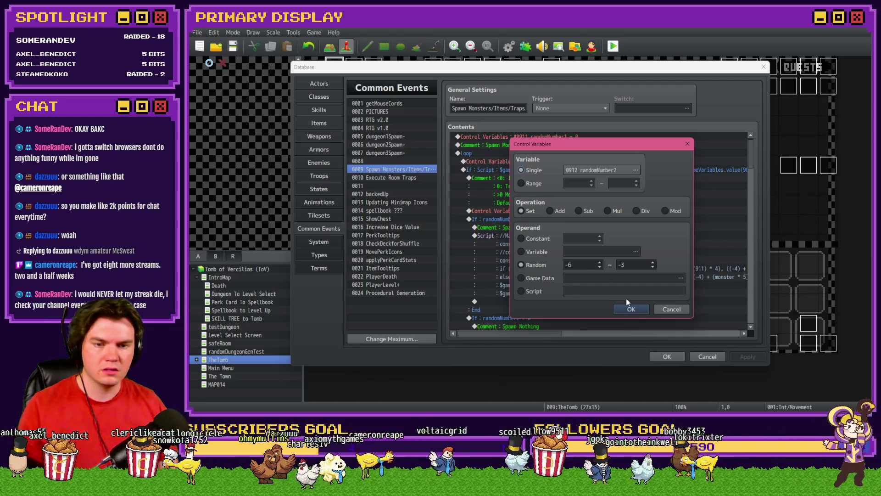
left_click(630, 308)
key("Return")
key("alt+F4")
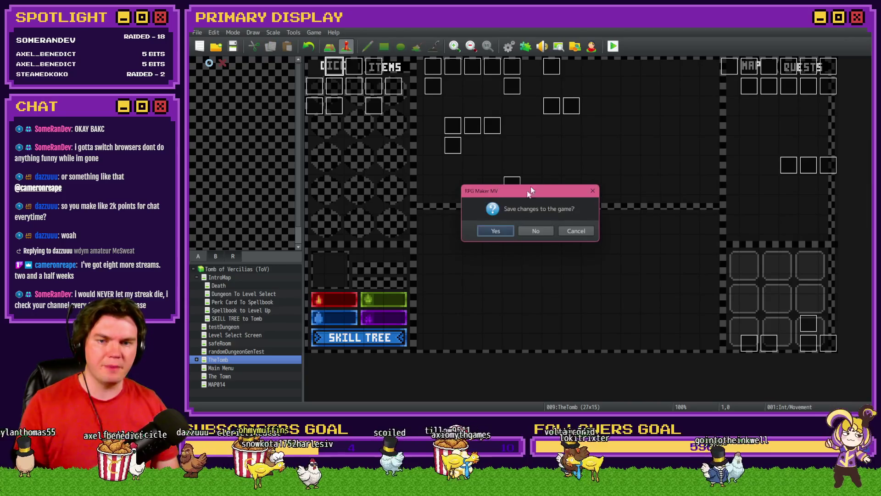
- Save and playtest, pick the Spiked Pauldron perk, and inspect roomTrap variables 41-50 in debug
left_click(496, 230)
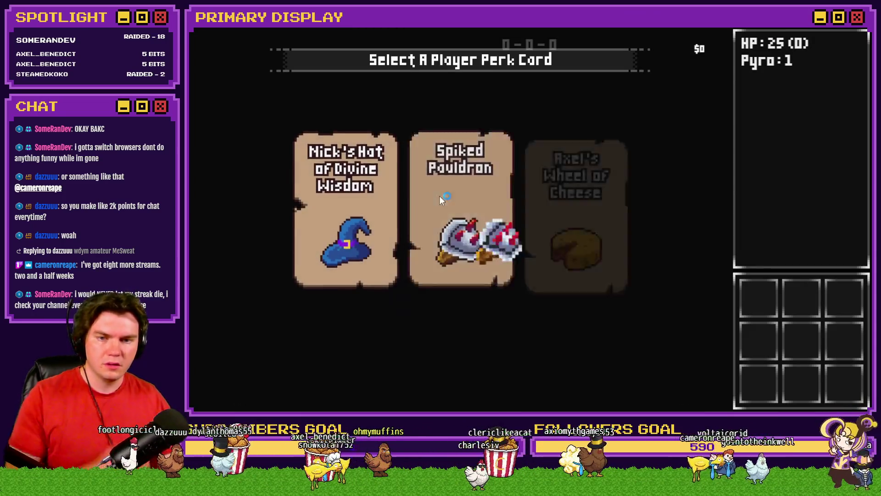
left_click(439, 195)
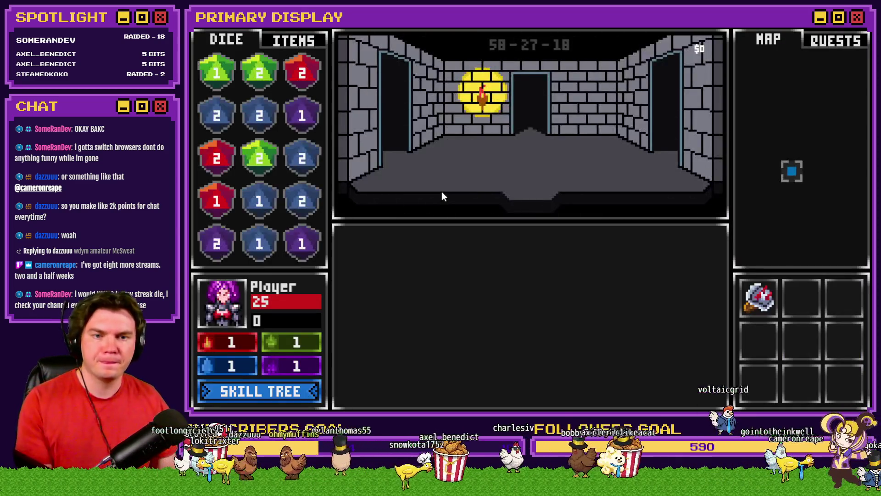
key("F9")
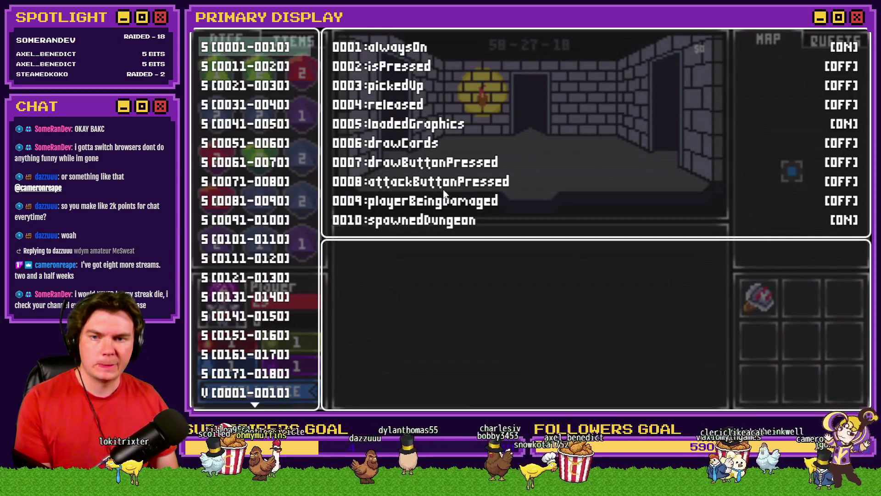
key("Up")
scroll(245, 183, "up", 5)
scroll(246, 182, "up", 10)
left_click(280, 143)
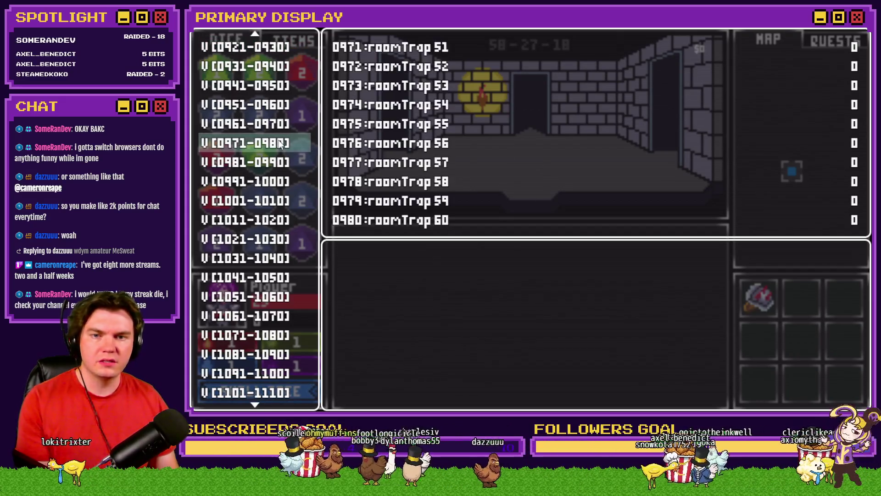
key("Down")
key("Up")
key("Up")
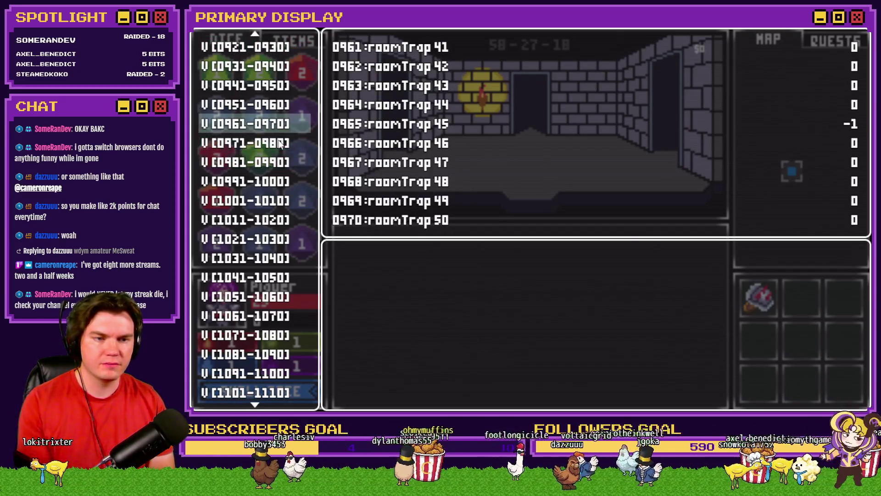
key("Escape")
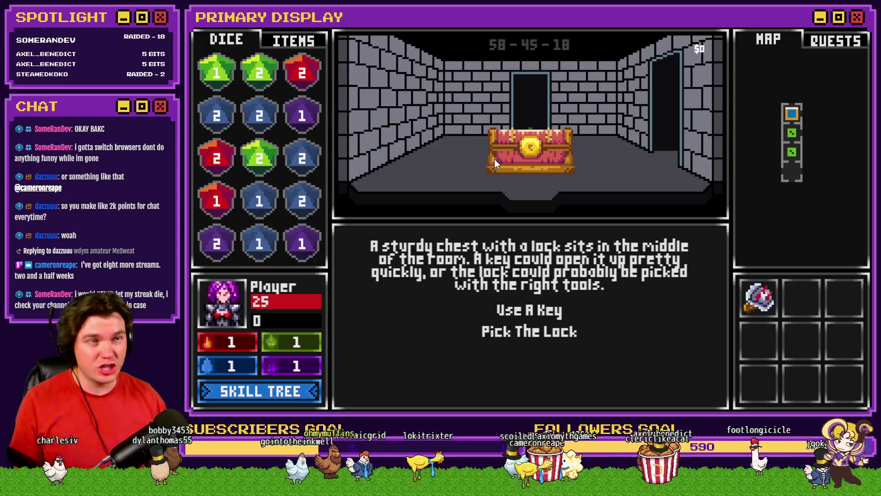
- Open the sturdy chest, drag the healing potion into the inventory and back, then quit the playtest
left_click(546, 313)
mouse_move(494, 163)
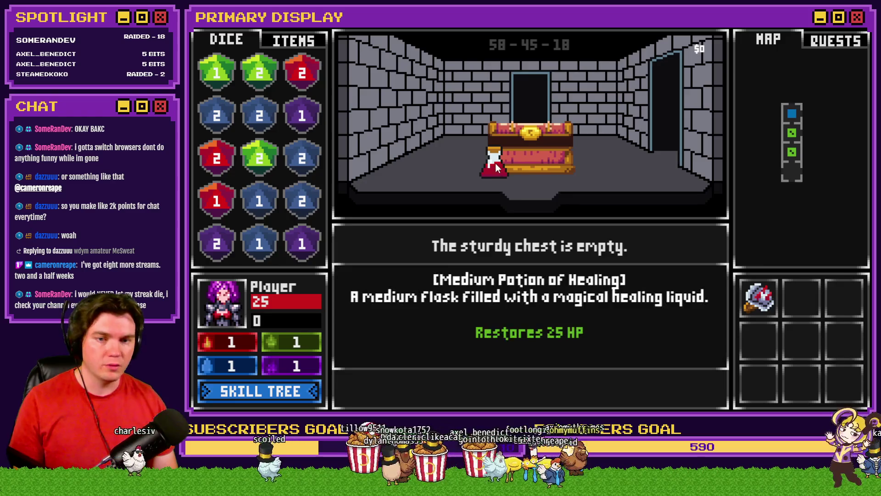
left_click(294, 41)
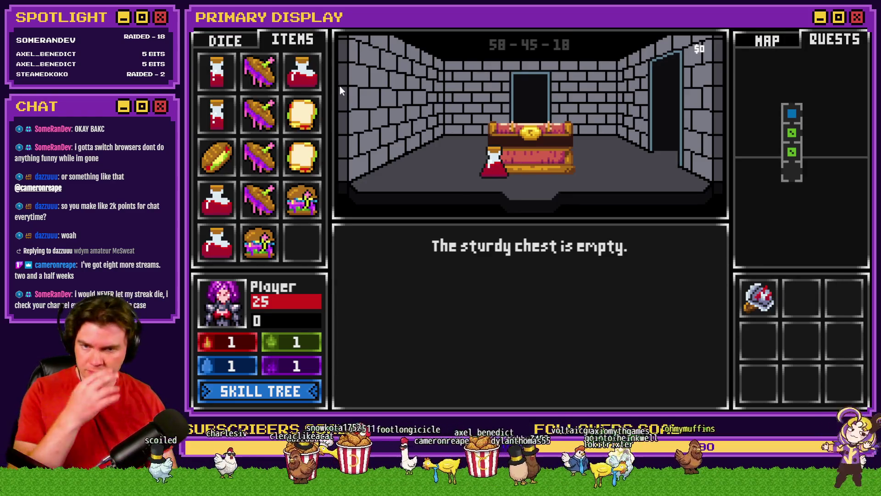
left_click_drag(495, 164, 302, 243)
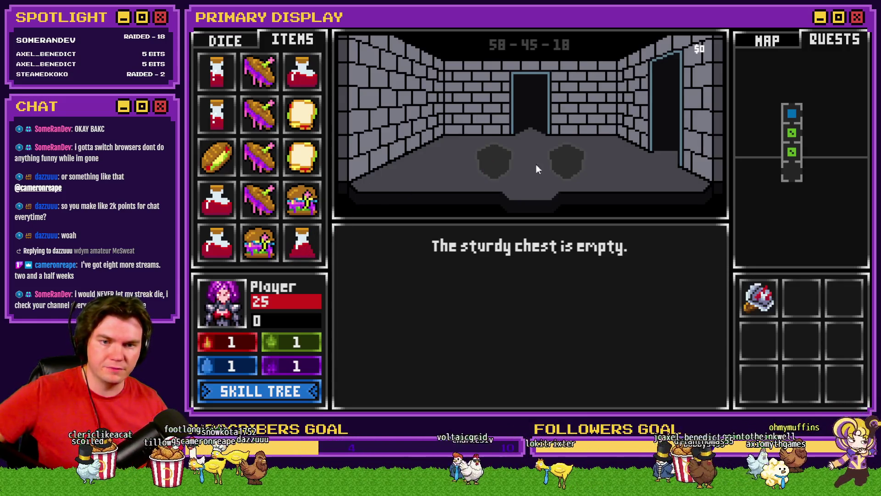
mouse_move(301, 244)
left_mouse_down()
mouse_move(526, 207)
mouse_move(301, 244)
mouse_move(564, 159)
mouse_move(483, 166)
mouse_move(398, 211)
mouse_move(473, 203)
mouse_move(568, 160)
left_mouse_up()
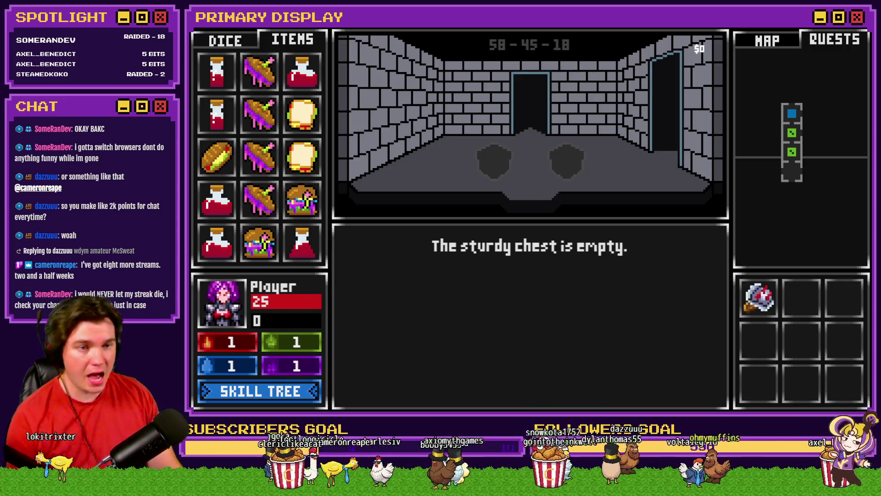
key("alt+F4")
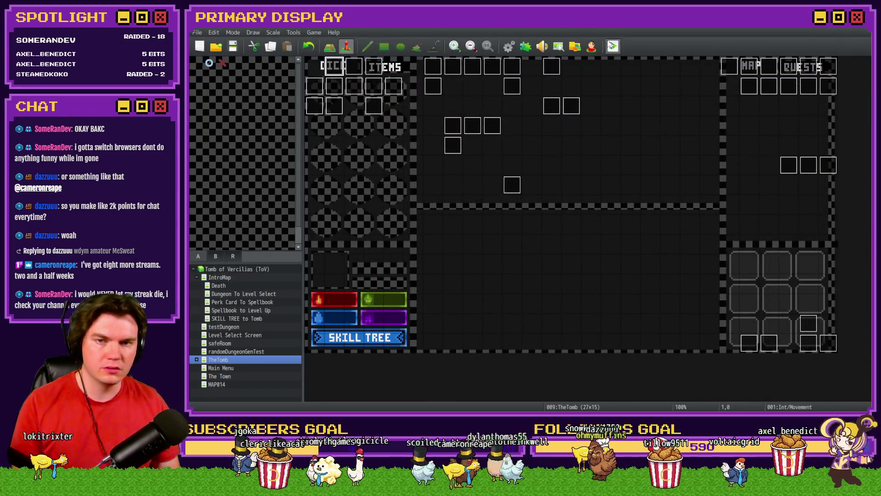
- Open ShowChest in the database and select its item picture script line
key("F9")
scroll(591, 194, "down", 3)
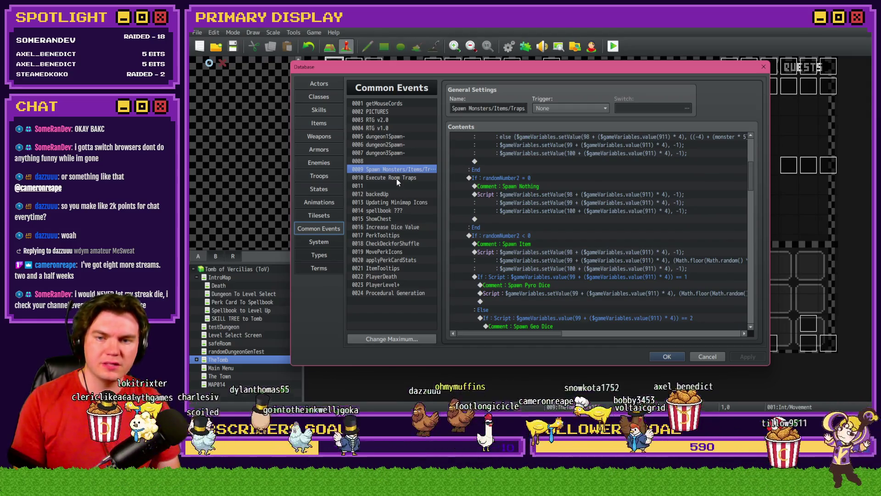
left_click(393, 218)
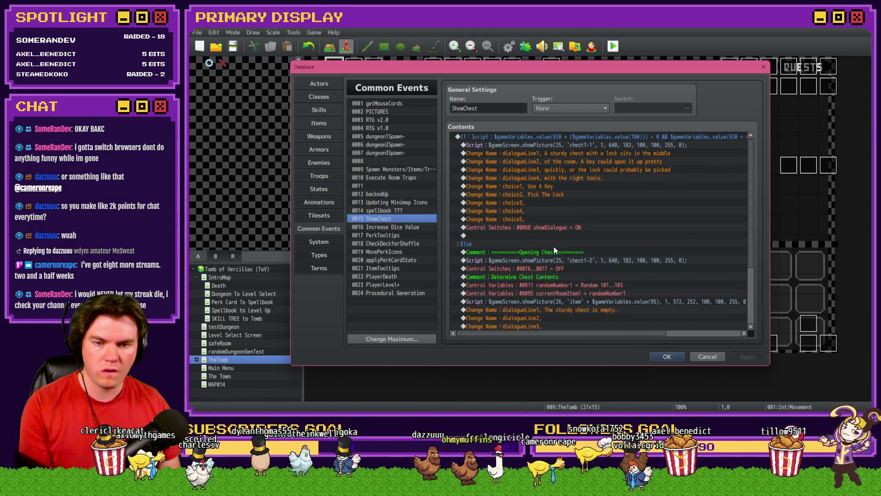
scroll(564, 229, "down", 3)
left_click(564, 227)
left_click(572, 219)
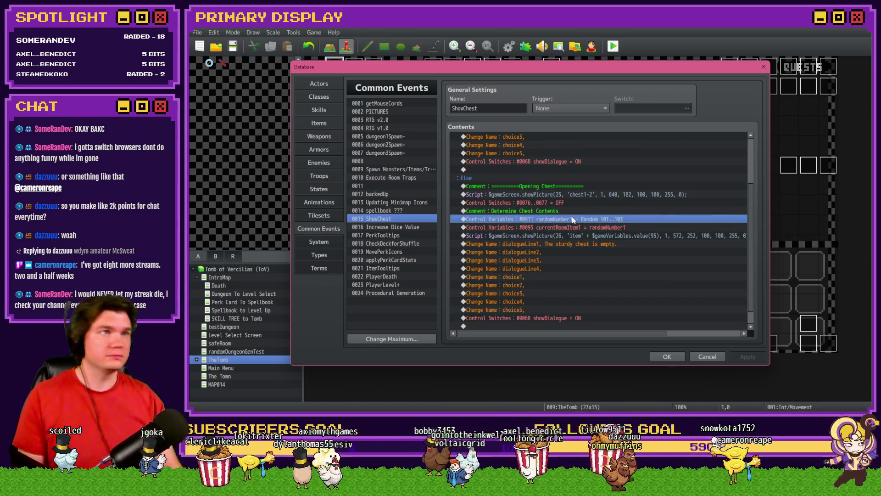
left_click_drag(563, 214, 566, 229)
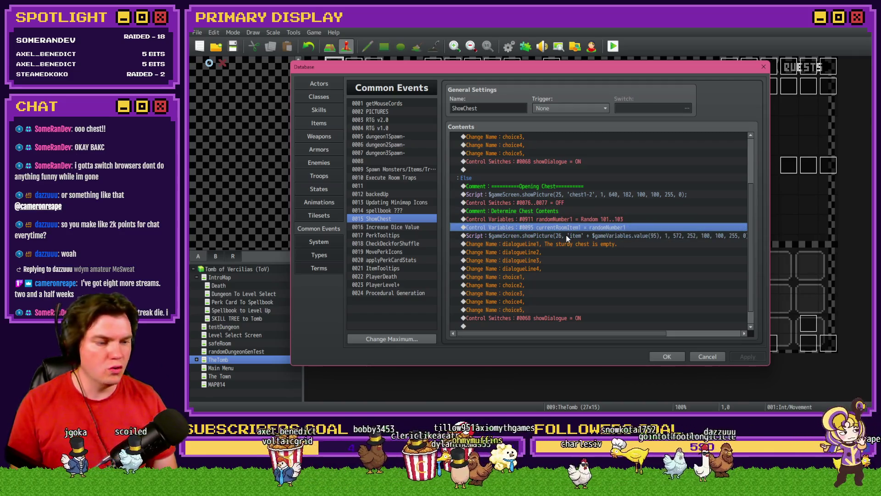
left_click(566, 237)
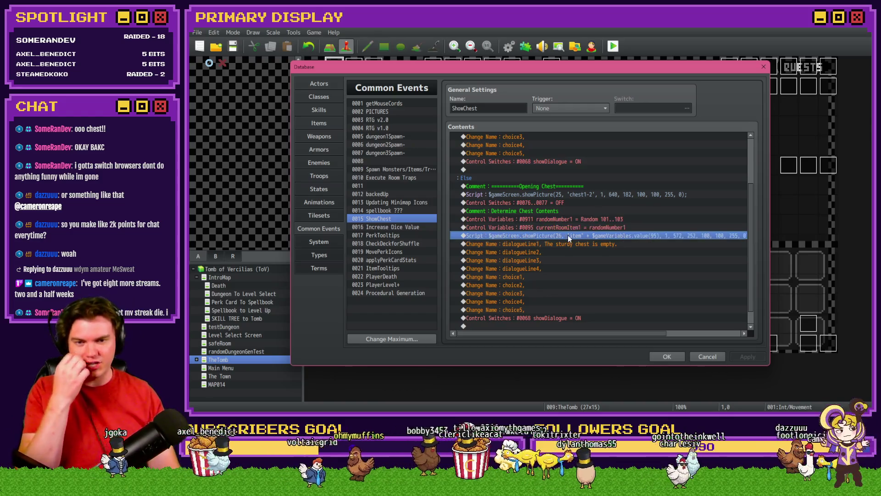
- Add a Script command $gameVariables.setValue(900) below the item picture line
double_click(567, 243)
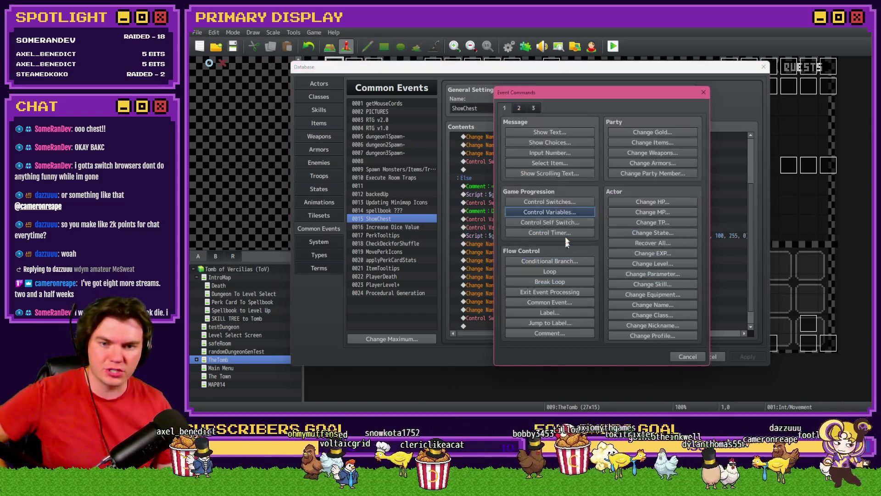
left_click(680, 321)
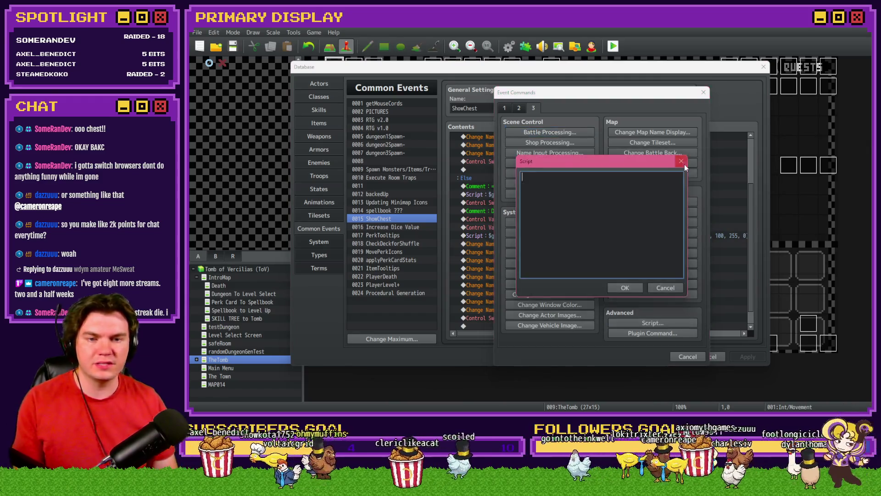
type("$gameVa")
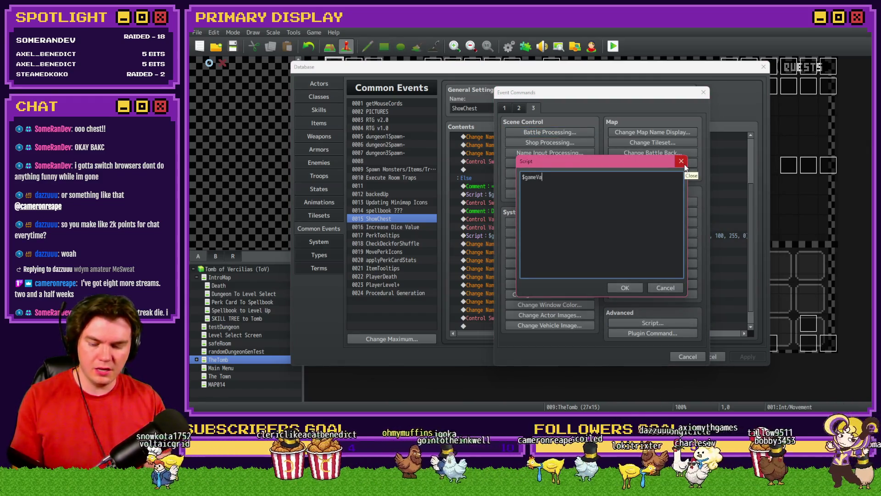
type("riables.setVa")
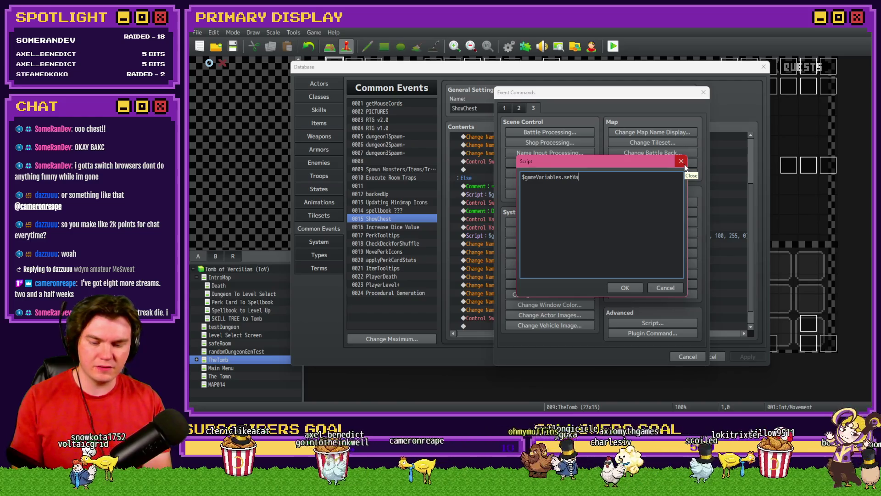
type("lue()")
key("Left")
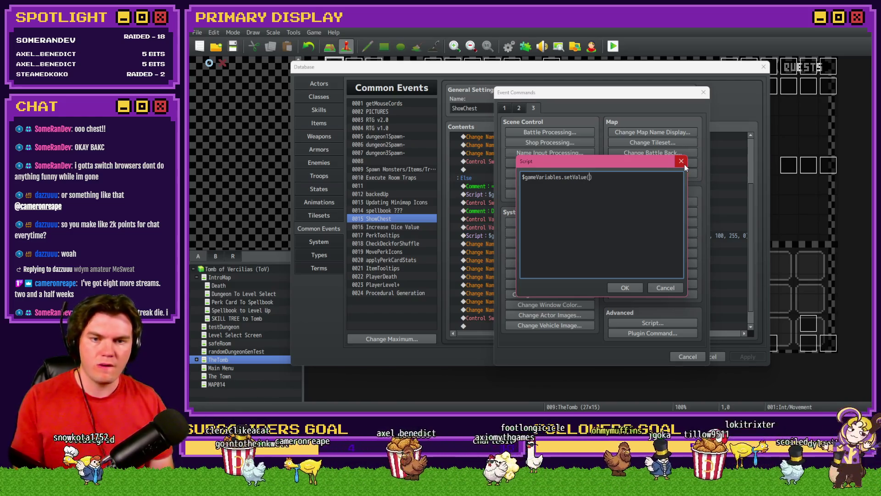
type("900")
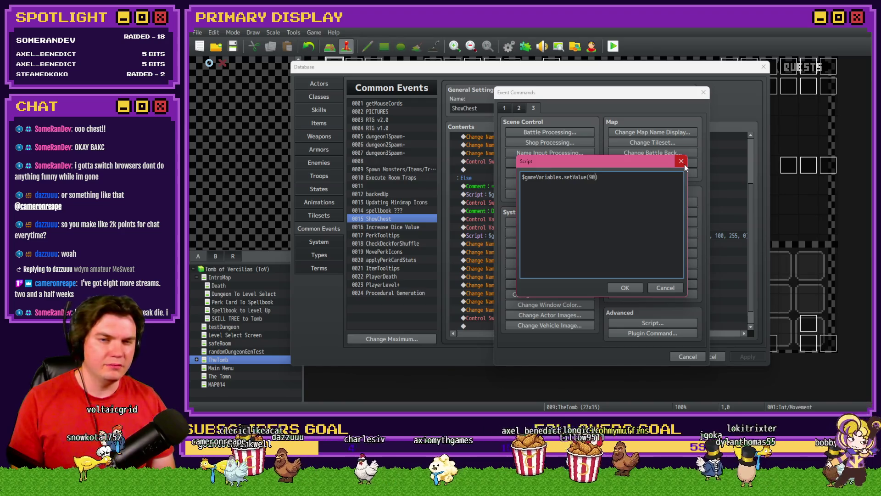
left_click(625, 287)
- Start a Control Variables command, then cancel without adding it
double_click(543, 256)
left_click(503, 108)
left_click(555, 212)
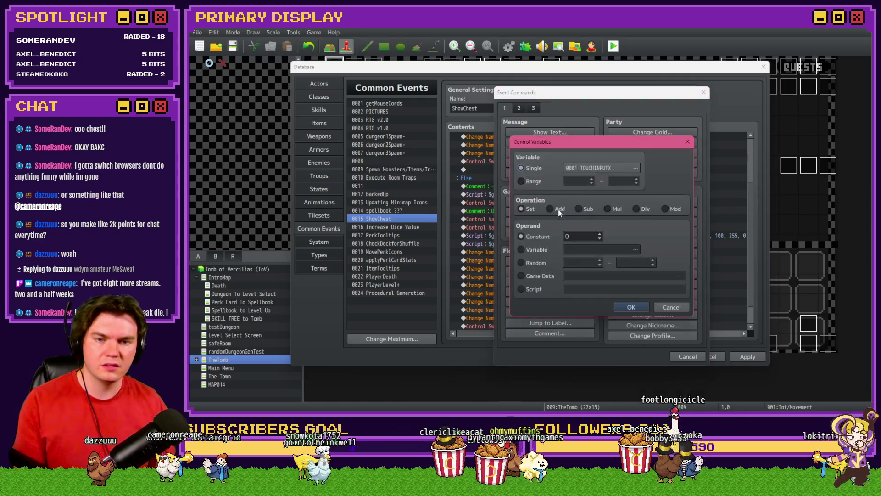
left_click(588, 167)
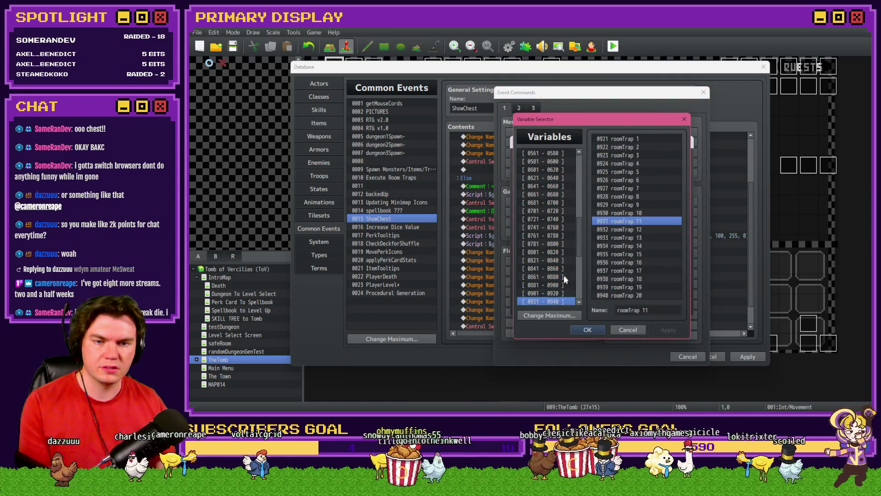
scroll(563, 277, "down", 2)
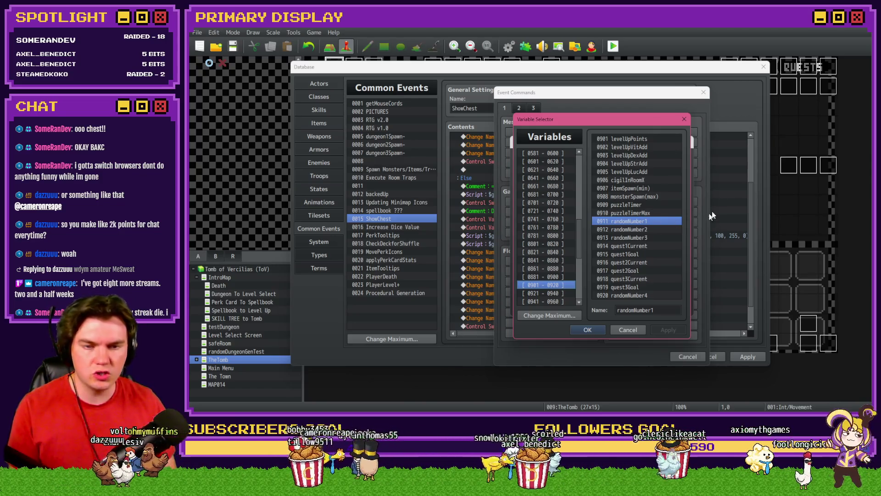
key("Escape")
key("Escape")
key("Escape")
key("Return")
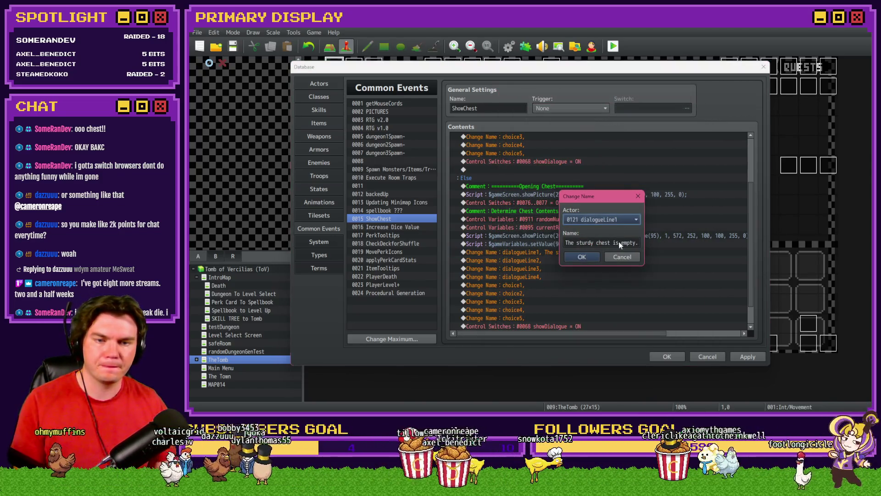
key("Escape")
- Change the script to $gameVariables.setValue(920 + $gameVariables.value(100), 0)
double_click(623, 243)
key("Left")
key("Left")
key("BackSpace")
type("20 + $g")
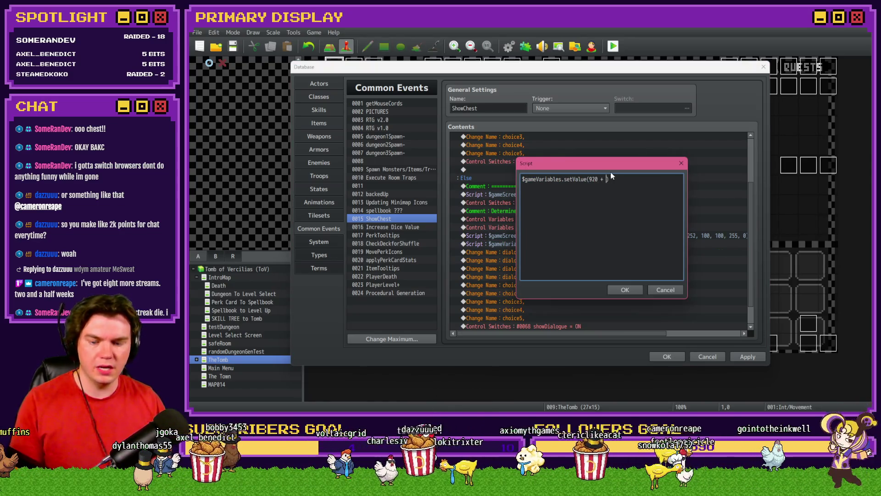
type("ameVariables.value(100")
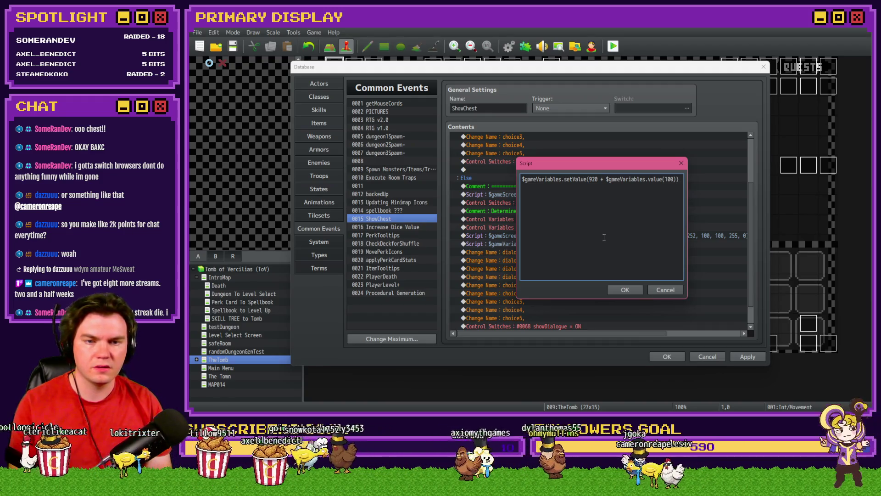
type(", 0")
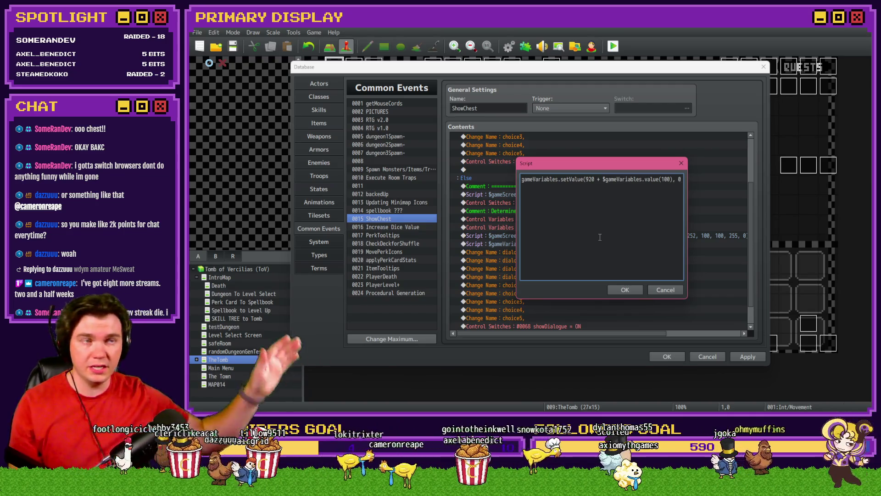
left_click(625, 290)
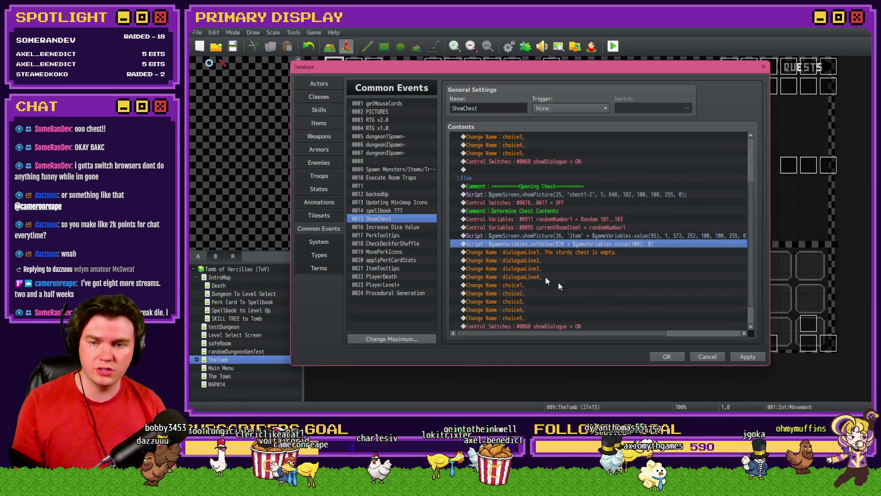
- Insert a Common Event: Updating Minimap Icons call after the script line and close the database
left_click(387, 204)
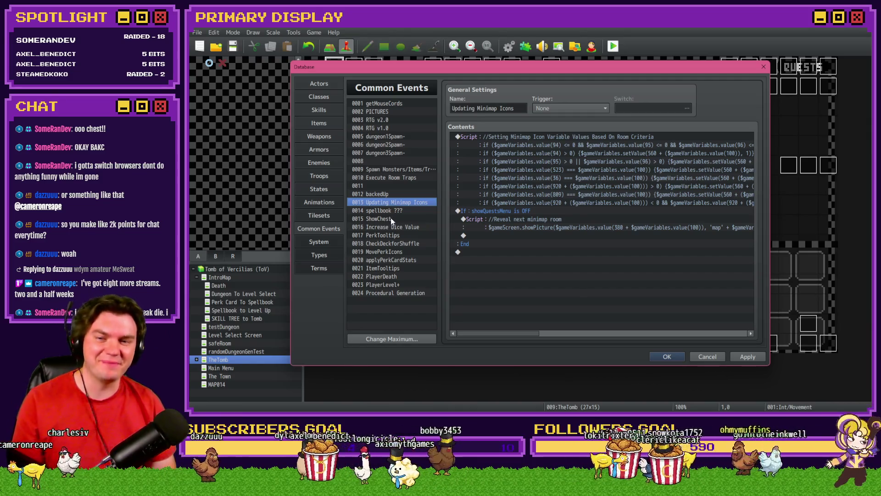
left_click(390, 217)
scroll(569, 261, "down", 2)
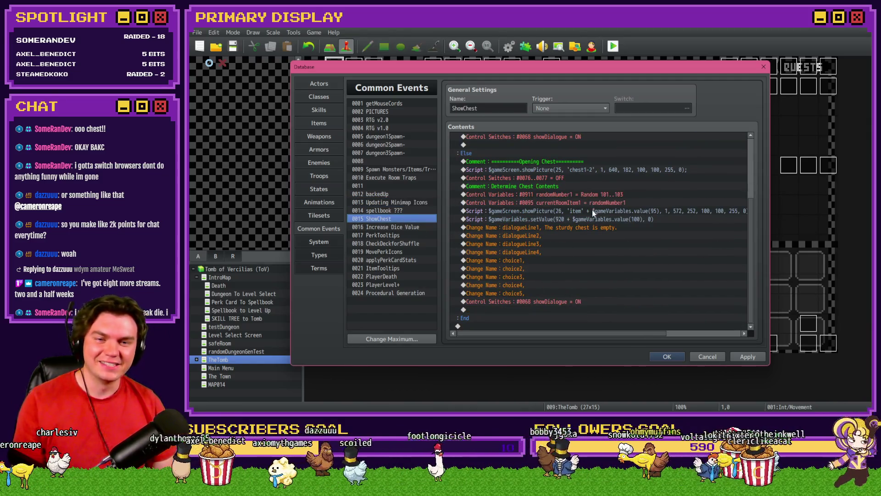
left_click(594, 219)
key("Insert")
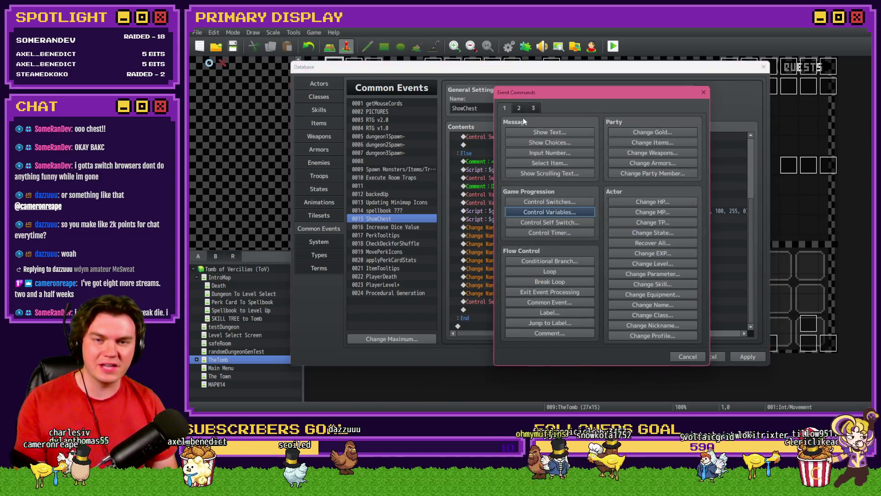
left_click(569, 302)
left_click(596, 228)
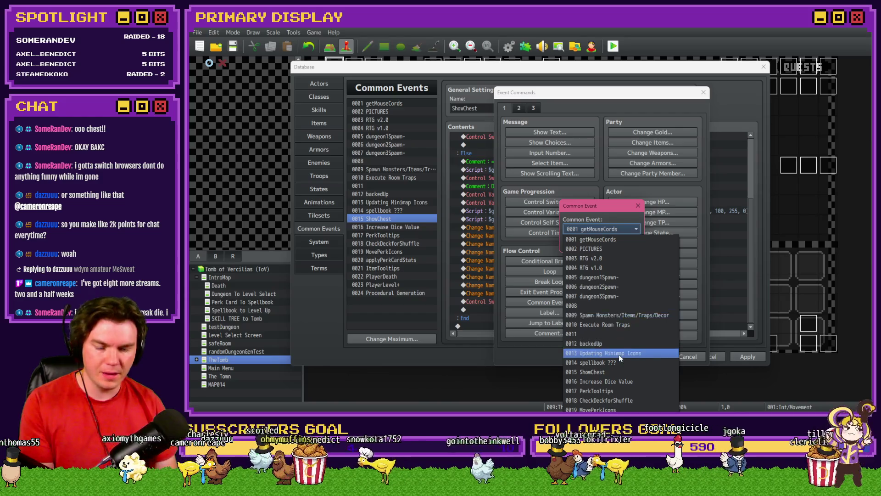
left_click(618, 354)
left_click(582, 244)
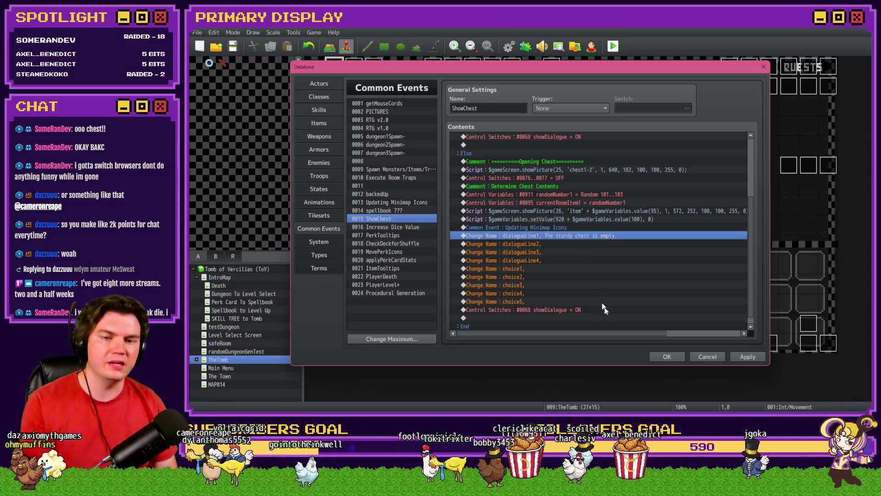
left_click(664, 358)
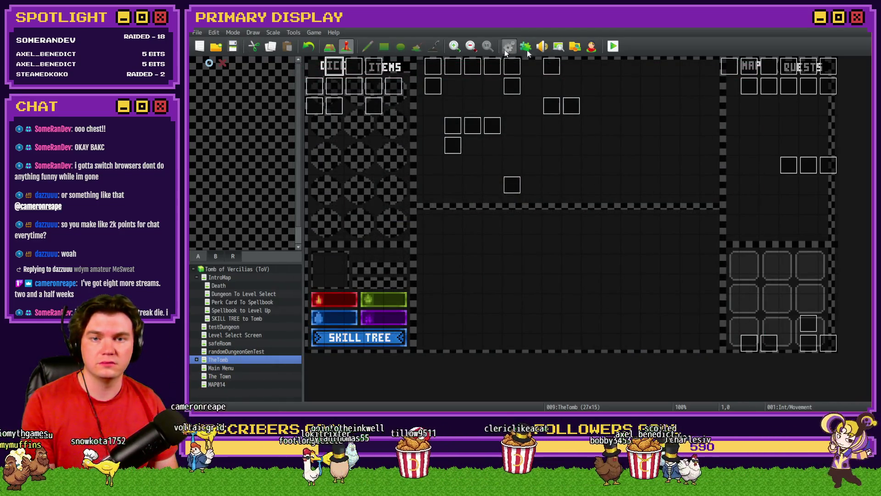
- Start a playtest, take the cheese perk, and check the roomTrap 21-30 values in debug
key("ctrl+r")
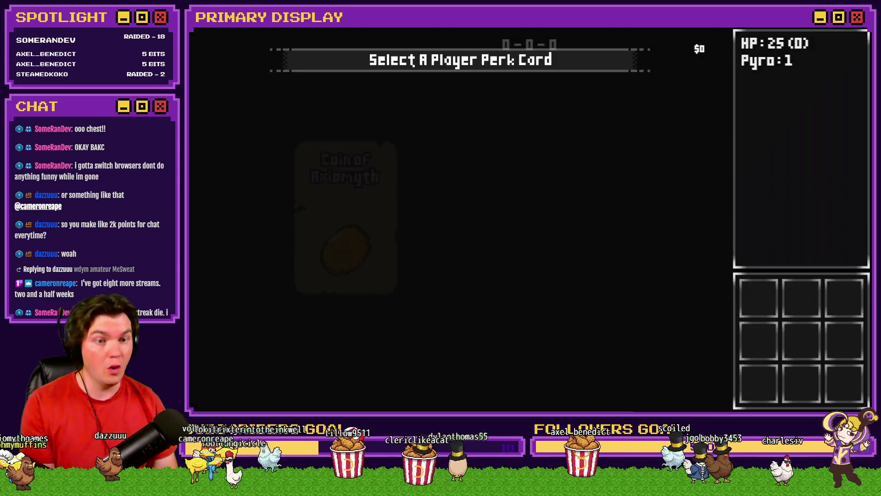
left_click(458, 184)
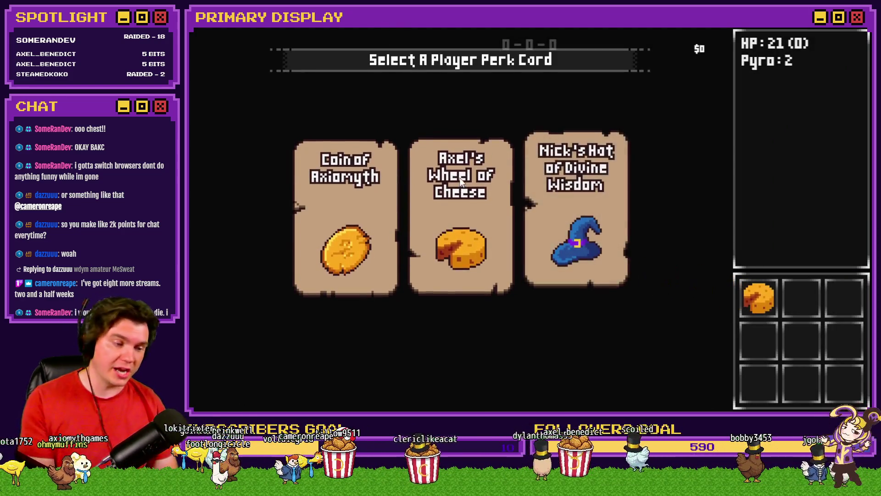
key("F9")
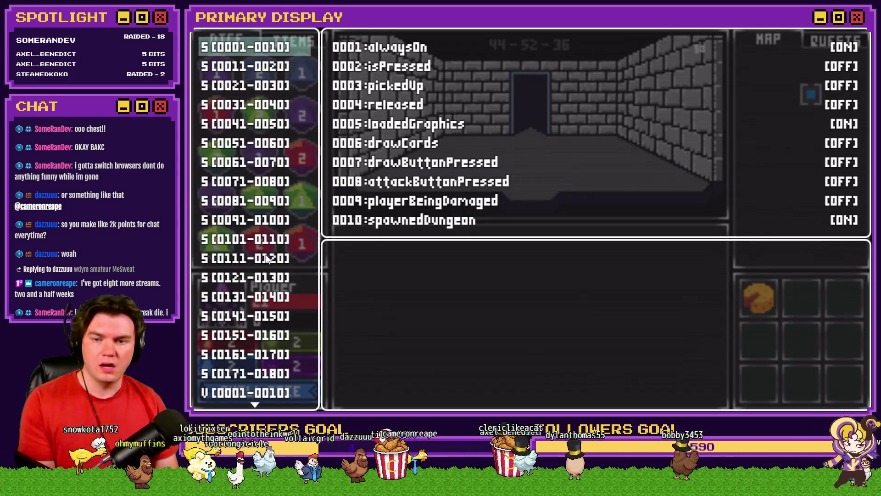
key("Up")
scroll(282, 183, "up", 3)
scroll(282, 184, "up", 5)
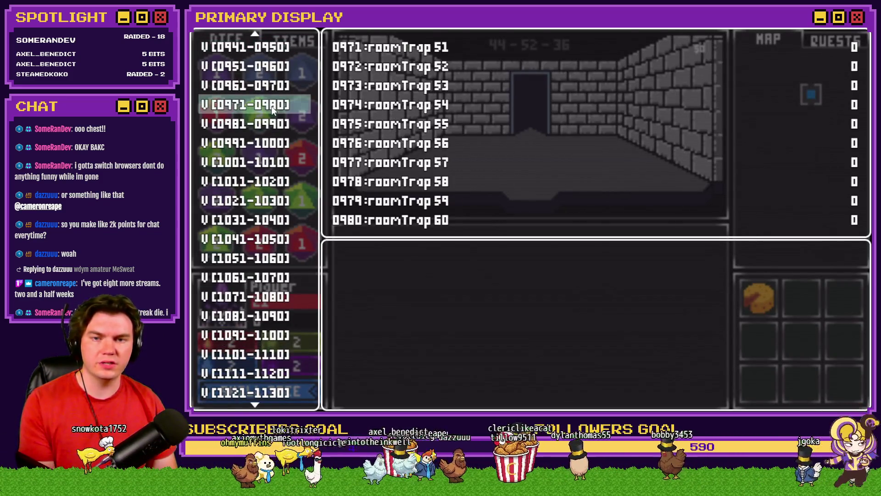
key("Up")
key("Up")
key("Up")
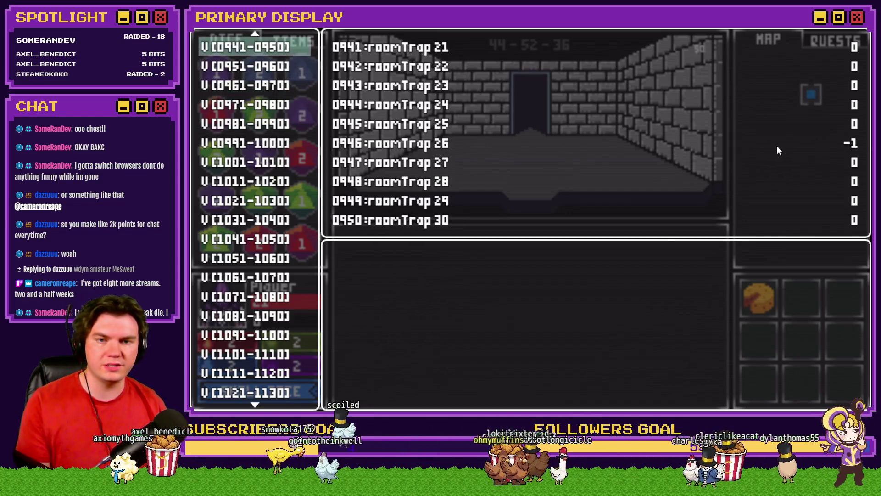
key("Escape")
- Walk through the dungeon to the locked-chest room, then into the room to its right
key("Up")
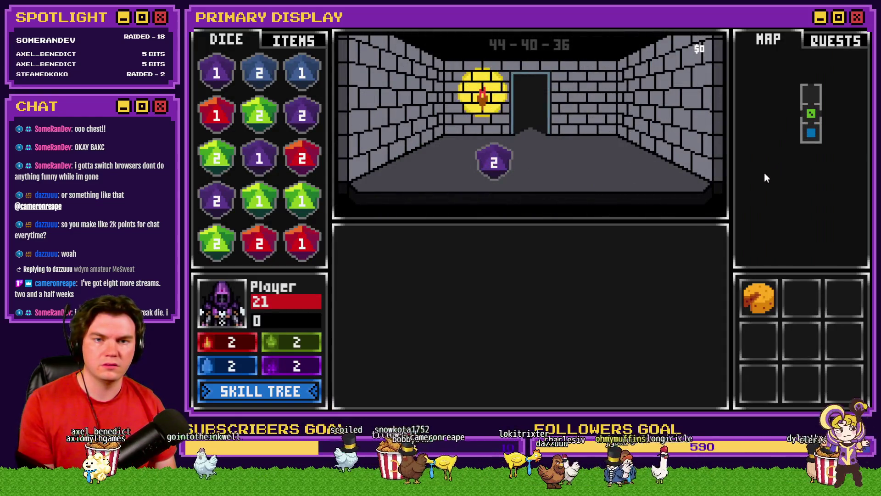
key("Left")
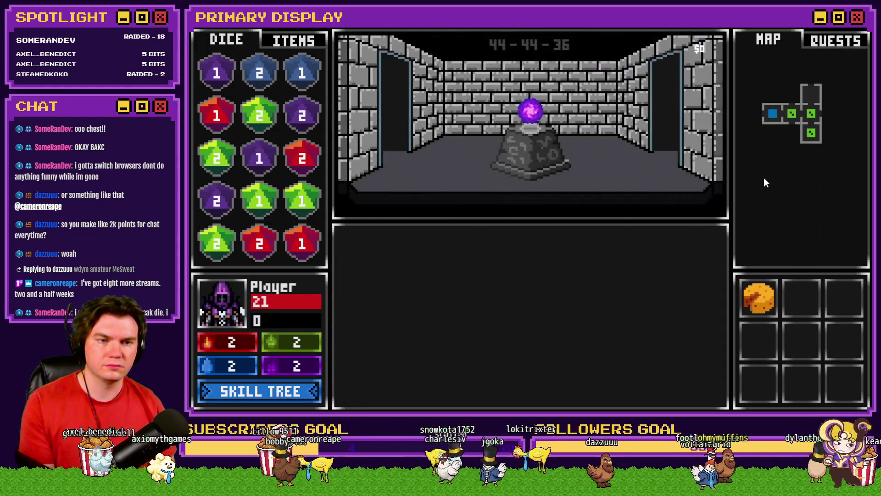
key("Down")
key("Down")
key("Down")
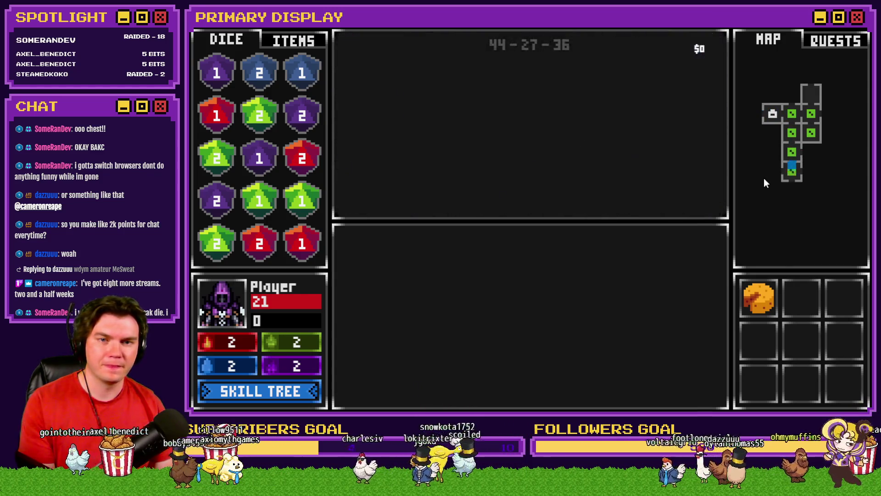
key("Left")
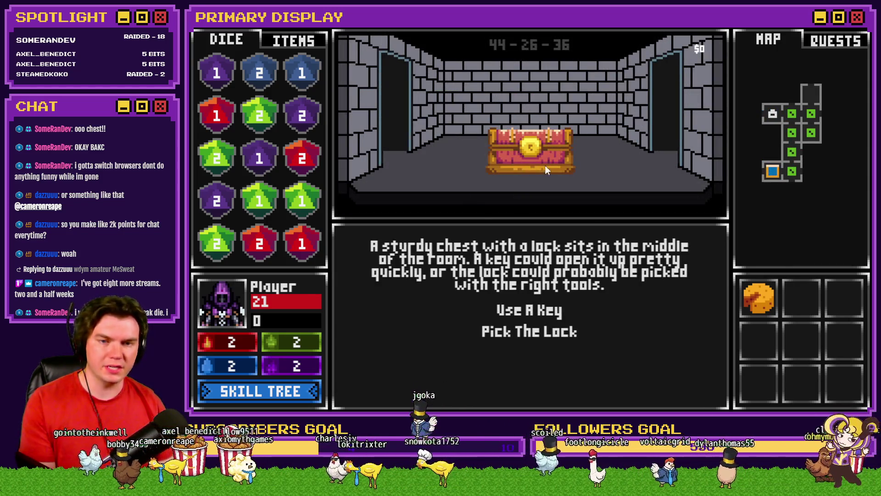
left_click(790, 179)
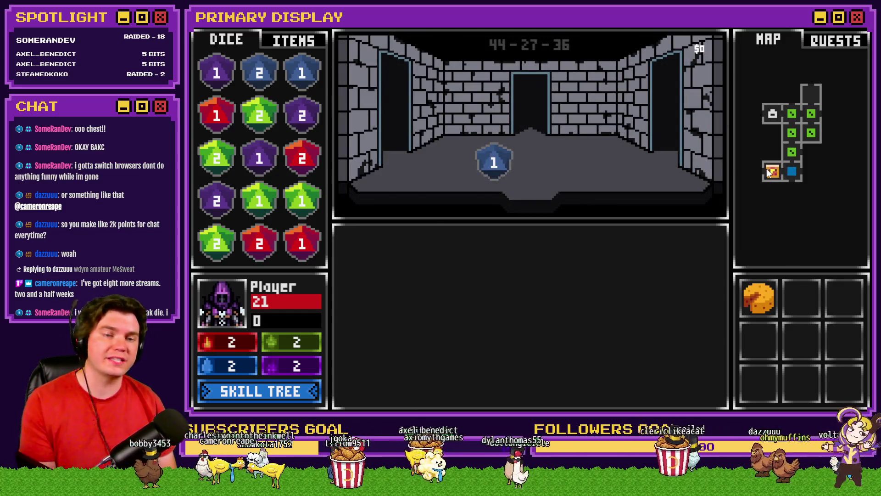
left_click(772, 169)
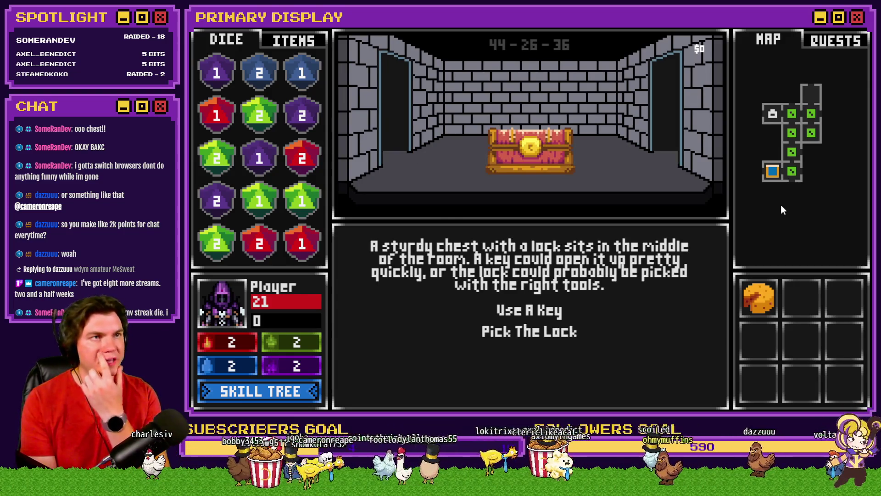
left_click(775, 176)
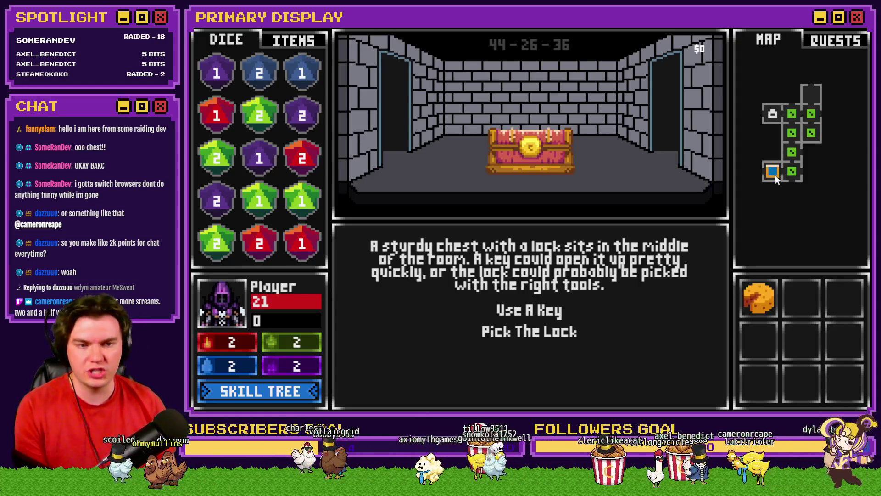
left_click(793, 173)
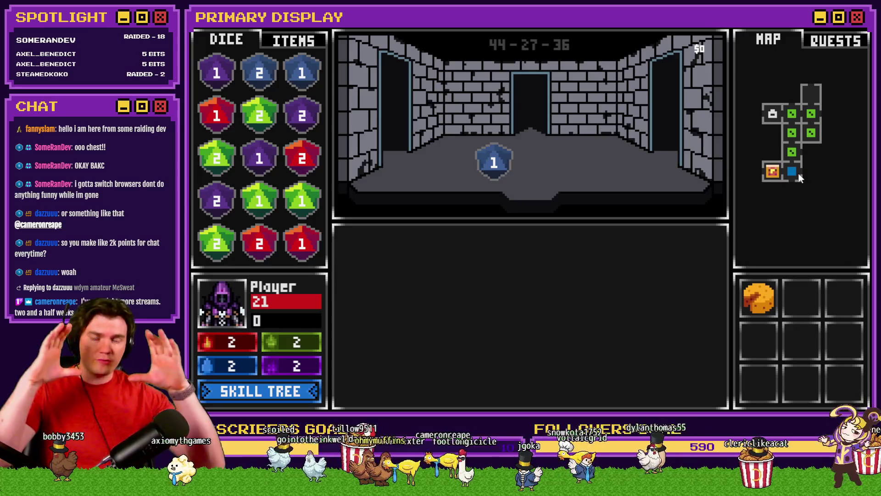
- Walk west back into the sturdy chest room to show Use A Key and Pick The Lock
key("Left")
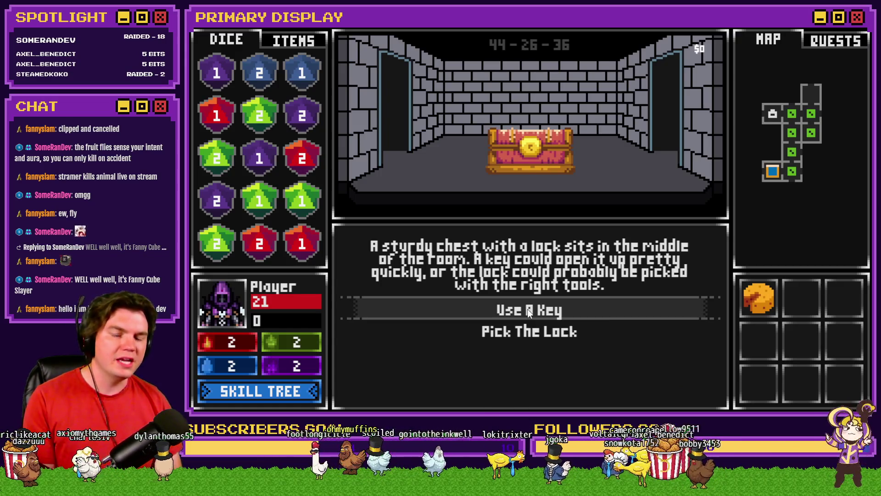
- Open the chest with a key and flip between the Items, Dice, Quests and Map panels
left_click(527, 309)
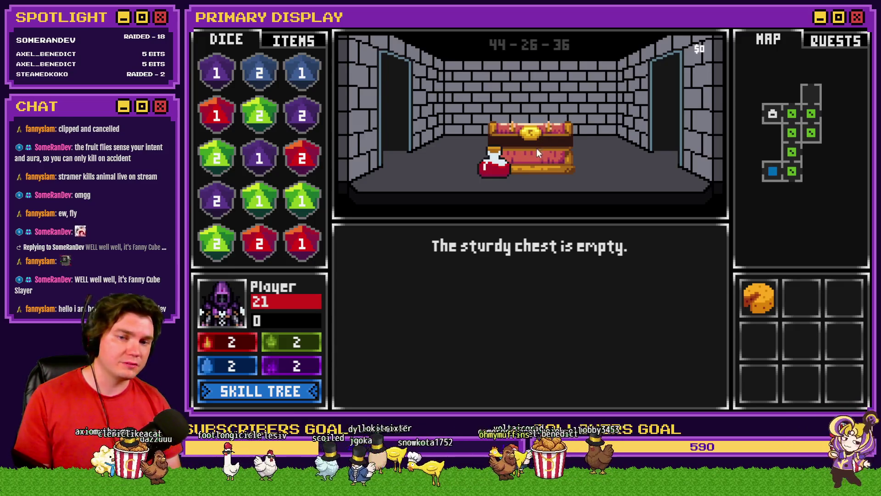
left_click(286, 42)
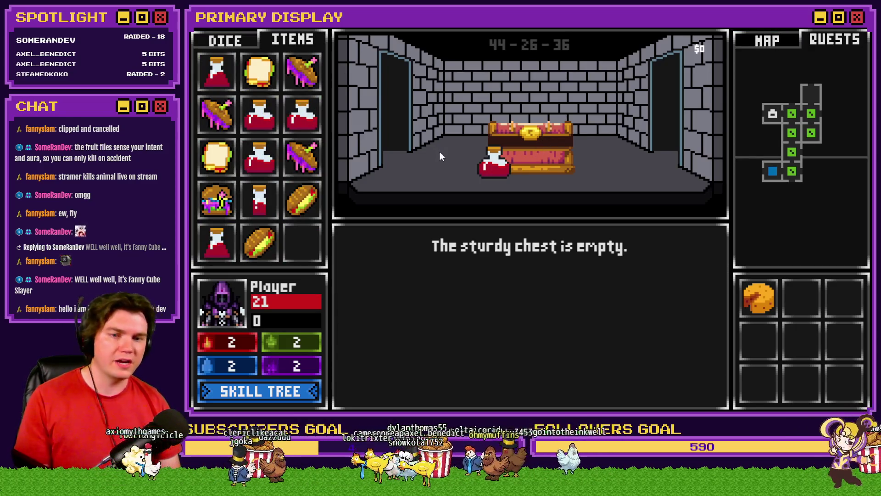
key("Tab")
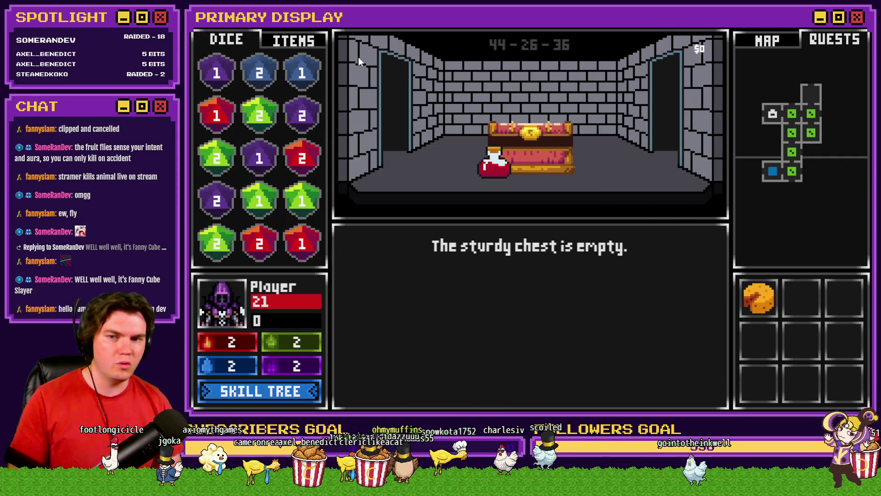
left_click(297, 43)
left_click(242, 40)
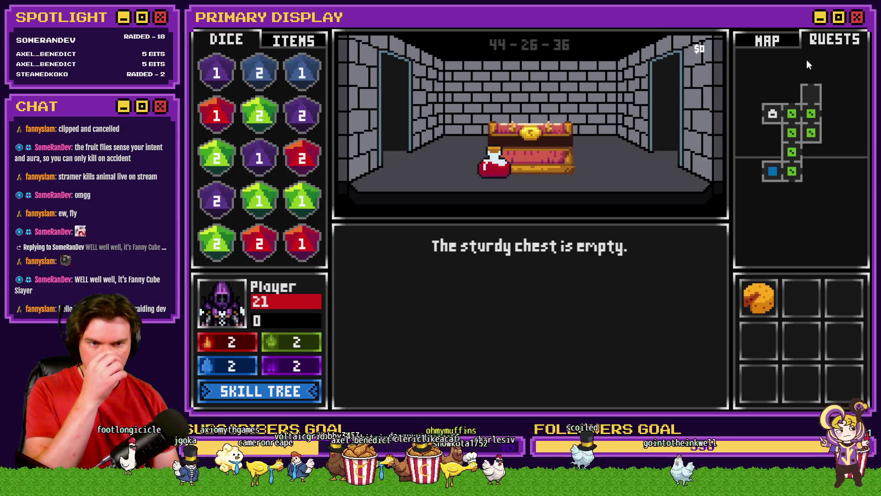
left_click(833, 40)
left_click(772, 42)
left_click(306, 42)
left_click(241, 41)
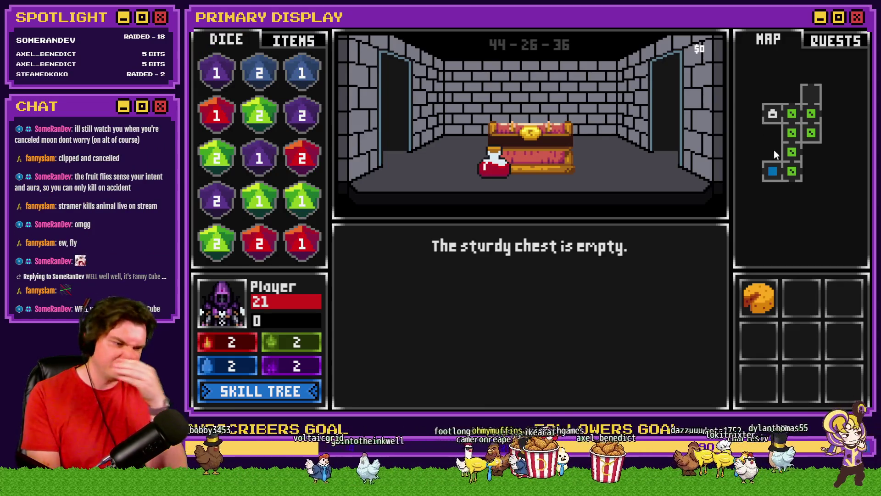
- Walk to the next room and back to the potion room, then close the playtest
left_click(788, 177)
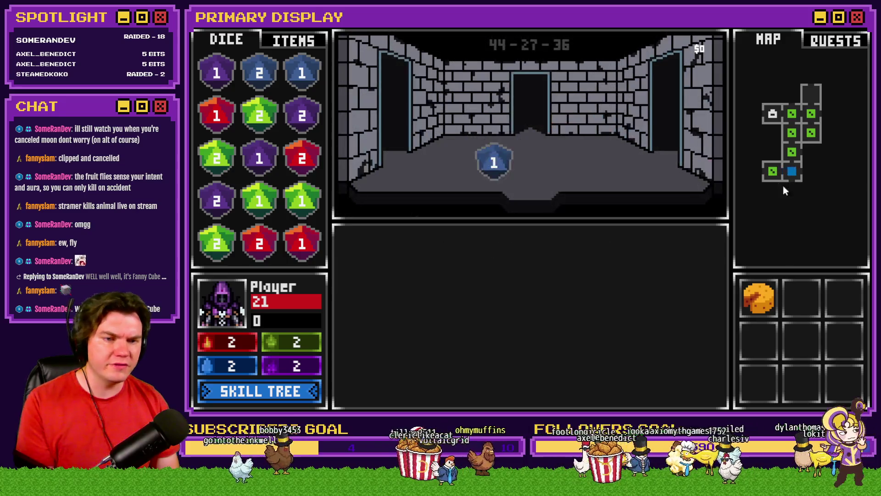
left_click(773, 171)
mouse_move(503, 176)
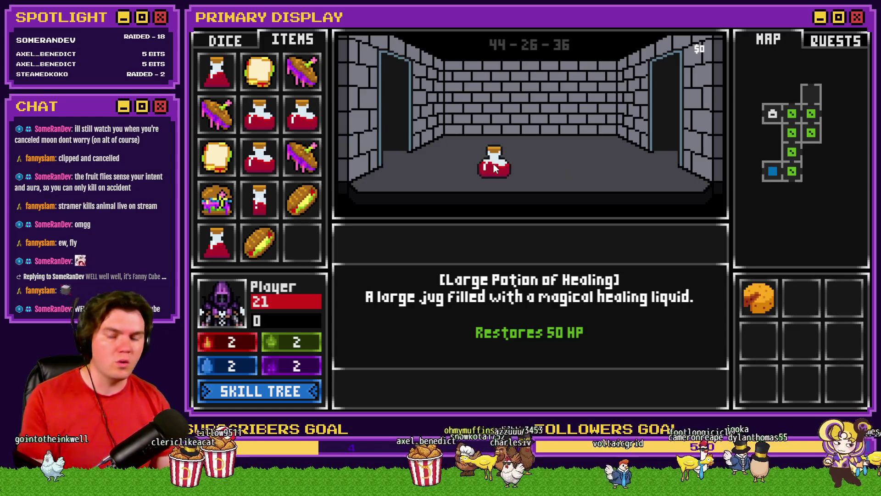
key("alt+F4")
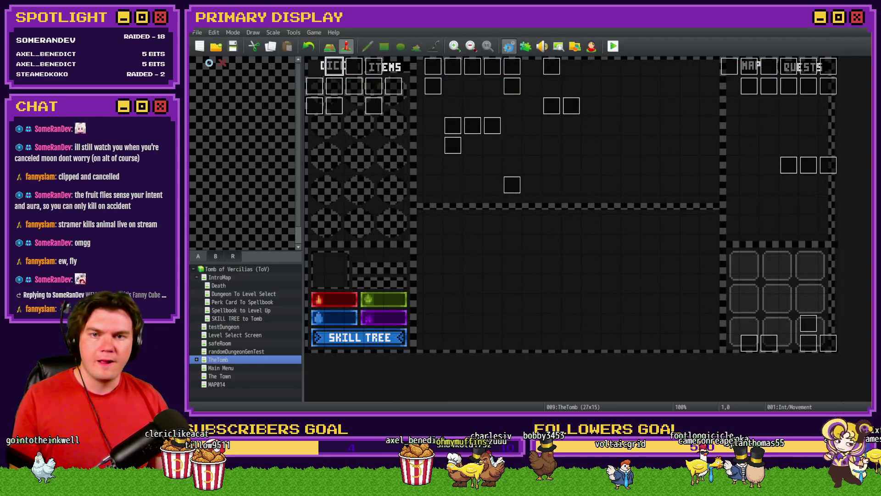
- Insert an Erase Picture #25 command after ShowChest's item picture script line
left_click(508, 46)
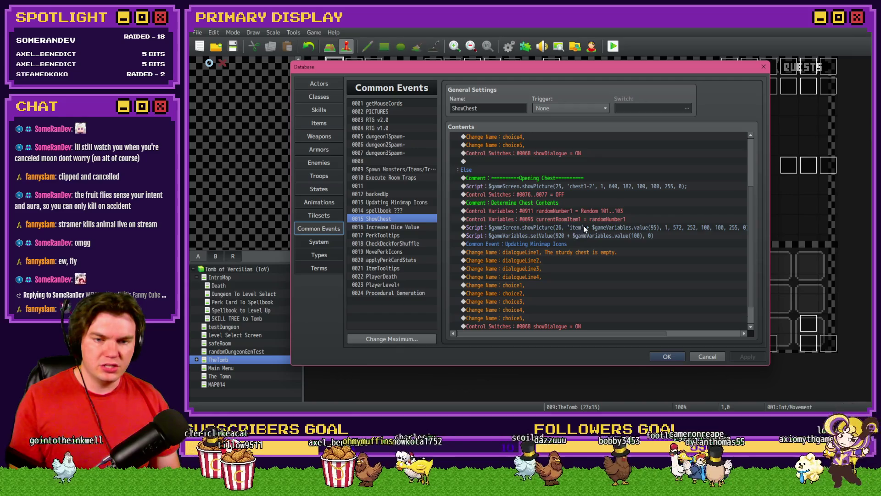
left_click(581, 235)
left_click(586, 228)
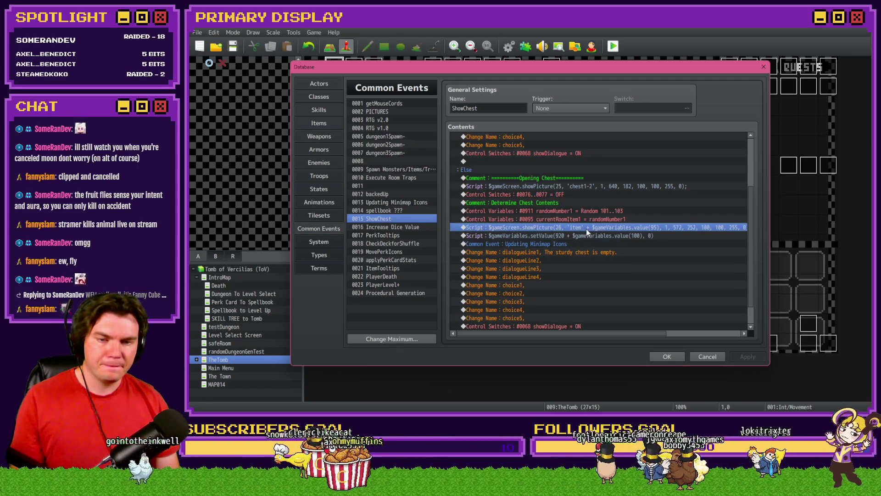
left_click(589, 187)
left_click(578, 228)
key("Insert")
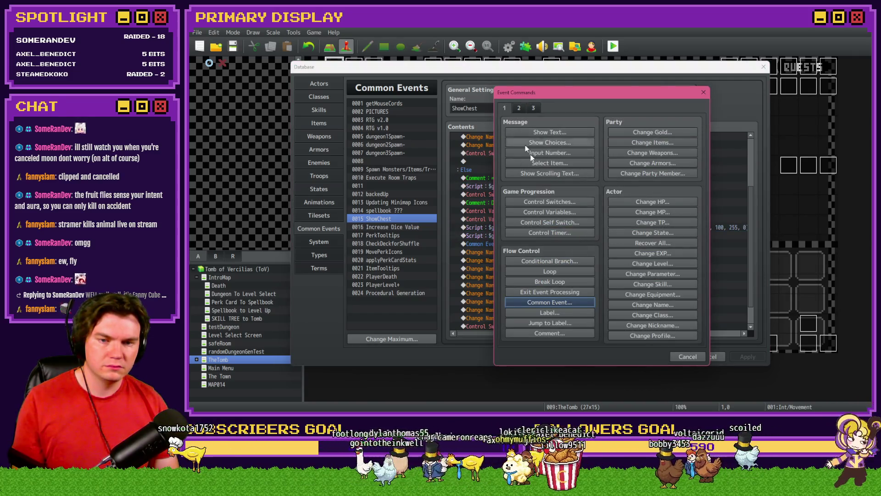
left_click(519, 109)
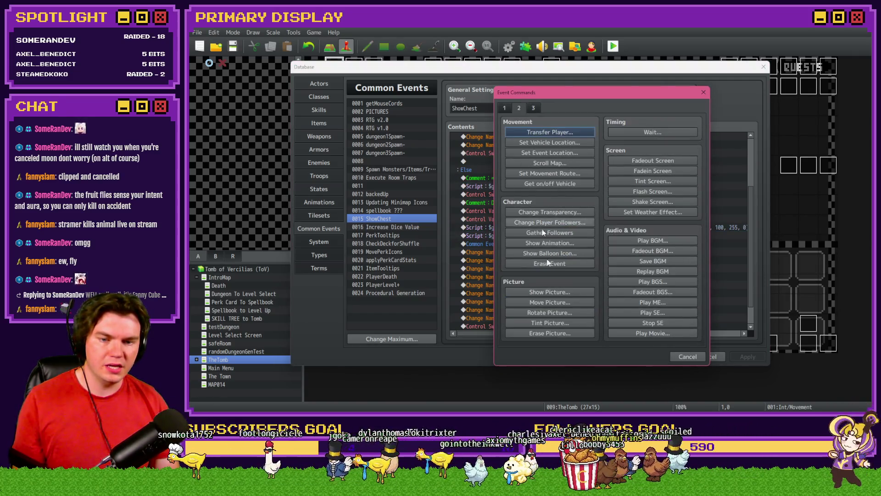
left_click(551, 334)
type("25")
left_click(581, 250)
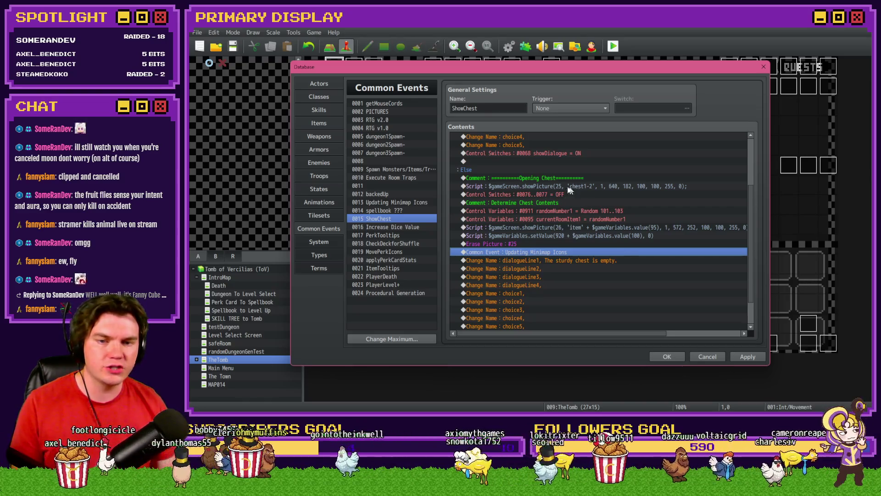
- Insert a 30-frame Wait right after the chest showPicture script line
left_click(559, 226)
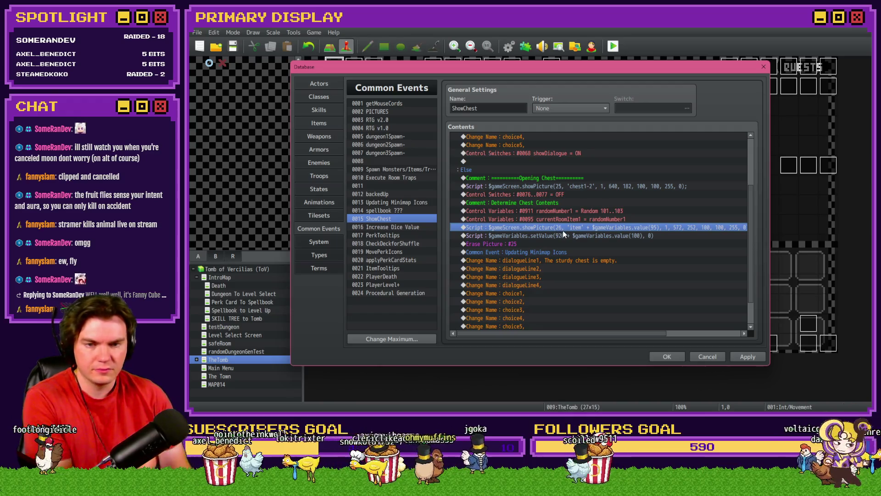
left_click(580, 187)
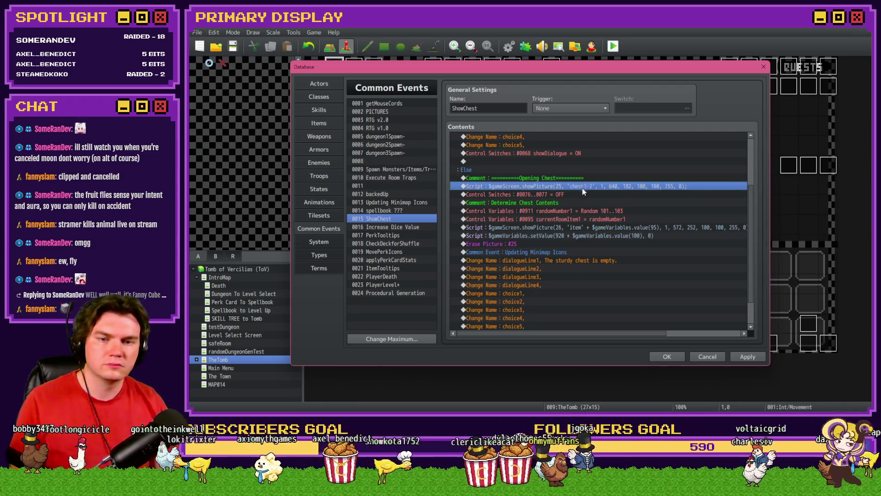
left_click(579, 194)
key("Insert")
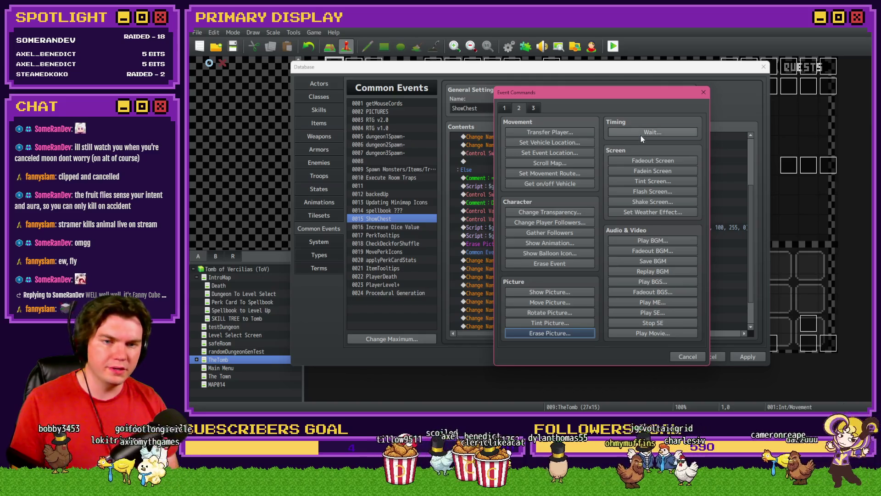
left_click(641, 133)
type("30")
left_click(595, 243)
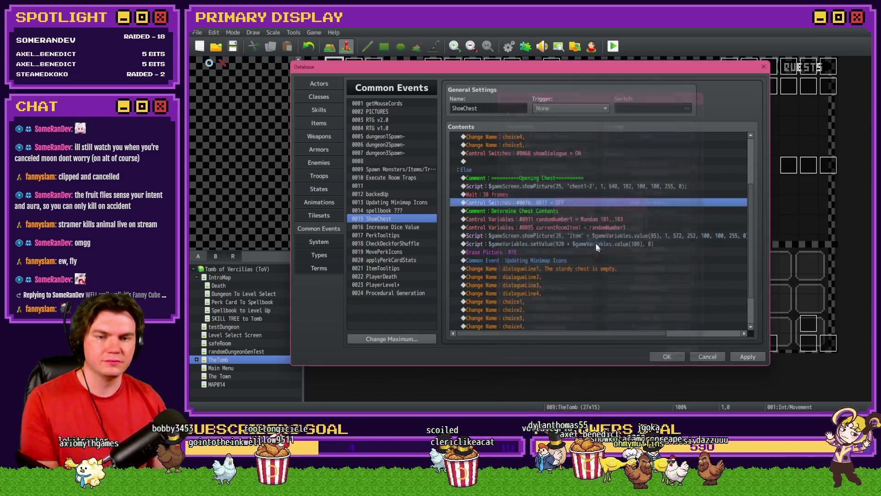
- Paste a copy of the item showPicture script below the wait and change its position to 640, 220
left_click(569, 235)
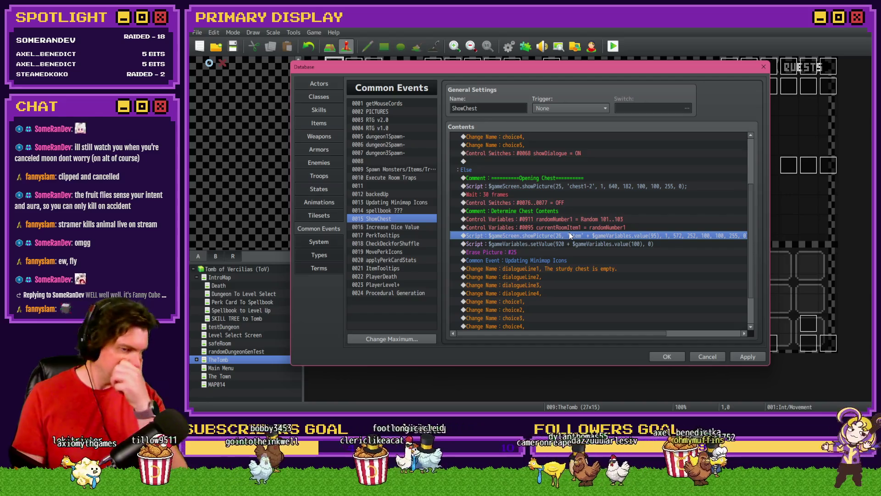
key("ctrl+c")
left_click(554, 195)
left_click(552, 202)
key("ctrl+v")
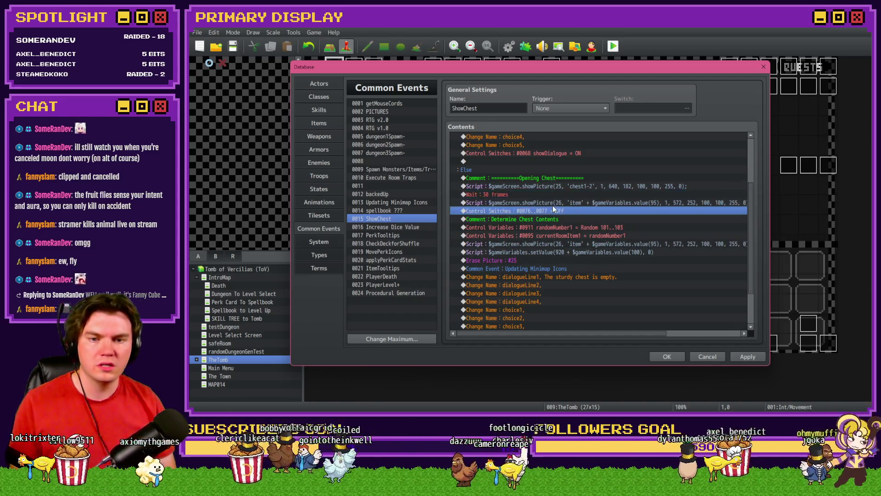
double_click(566, 203)
double_click(606, 179)
type("640")
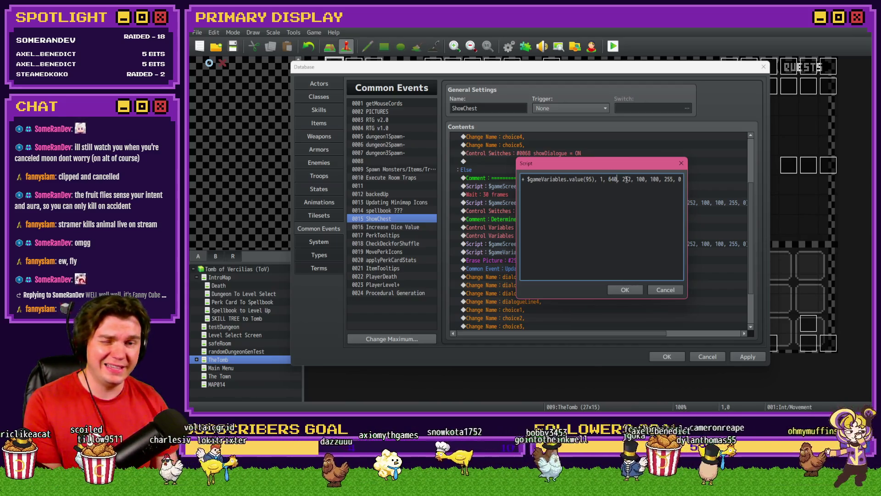
double_click(627, 179)
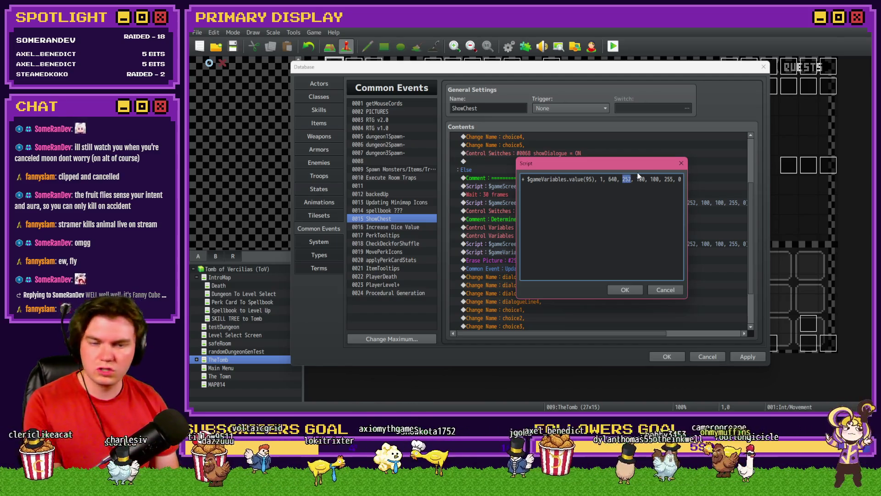
type("220")
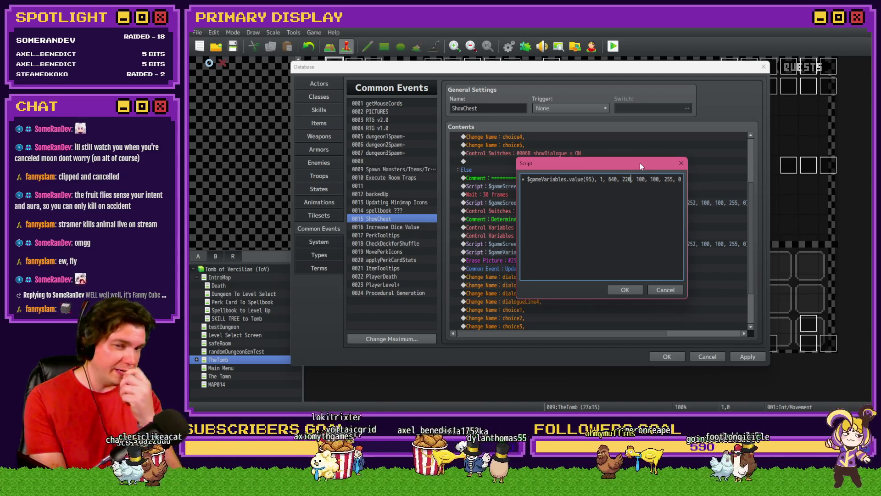
left_click(626, 290)
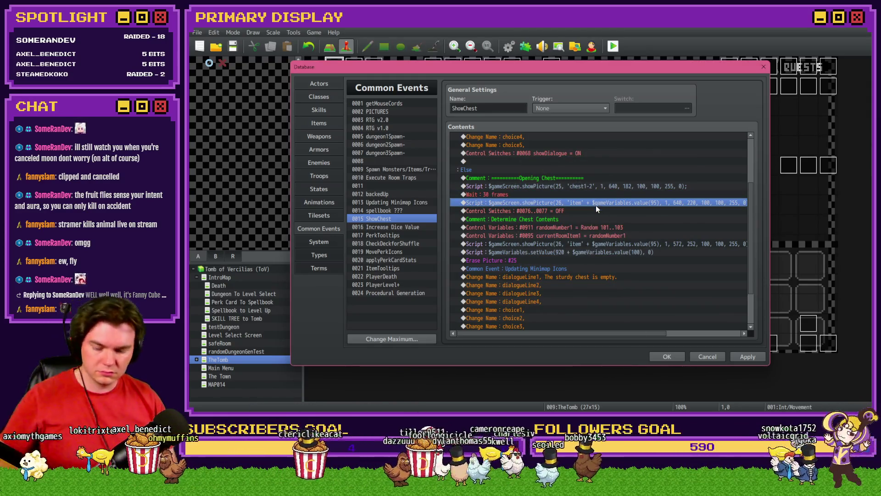
- Return to the ShowChest contents and select the switches line below the new script
key("alt+Tab")
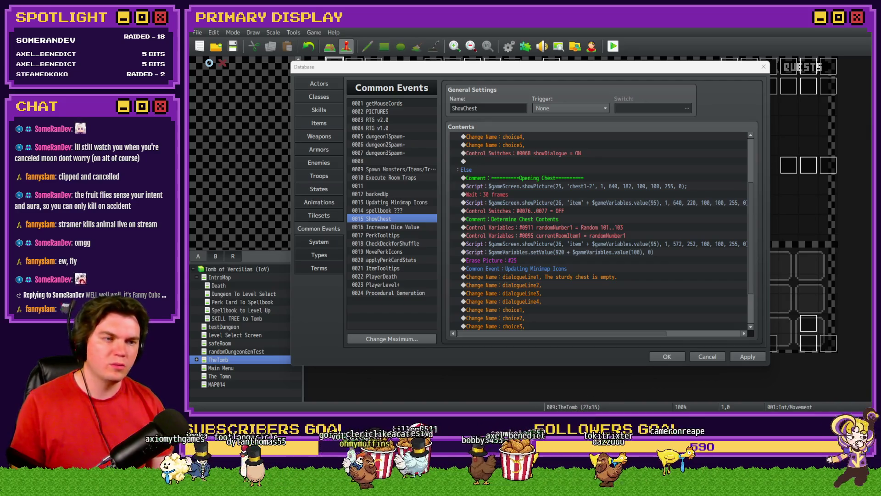
left_click(592, 202)
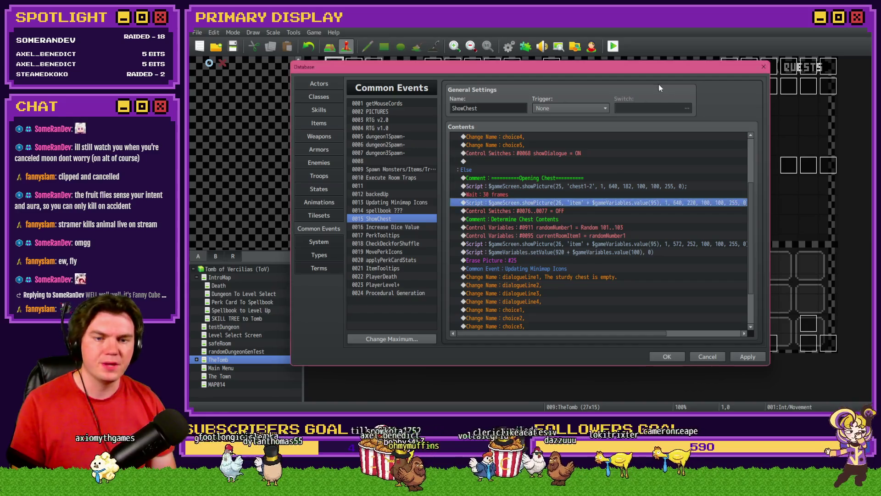
left_click(590, 207)
- Add a Rotate Picture command for picture 26 at speed 5
double_click(590, 210)
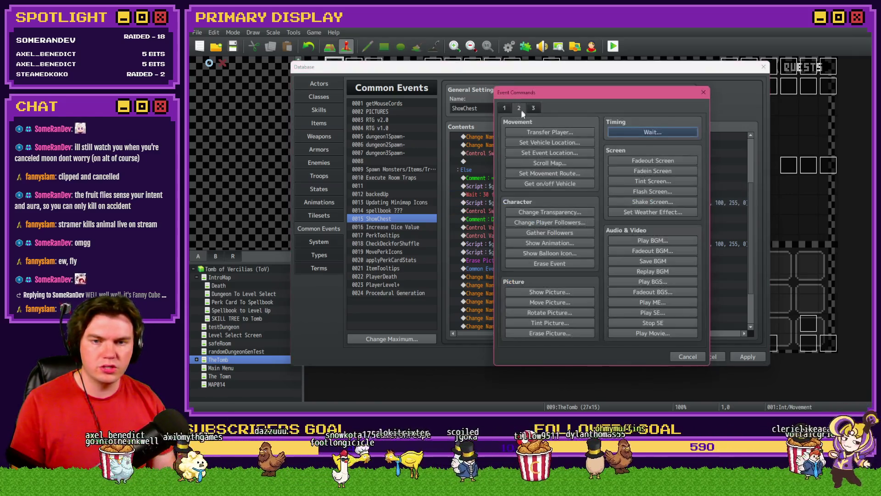
left_click(546, 312)
type("26")
double_click(619, 233)
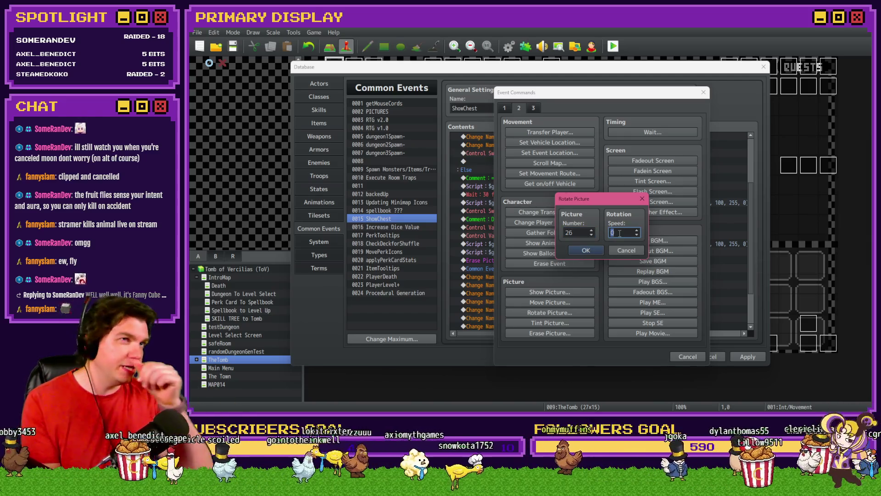
type("5")
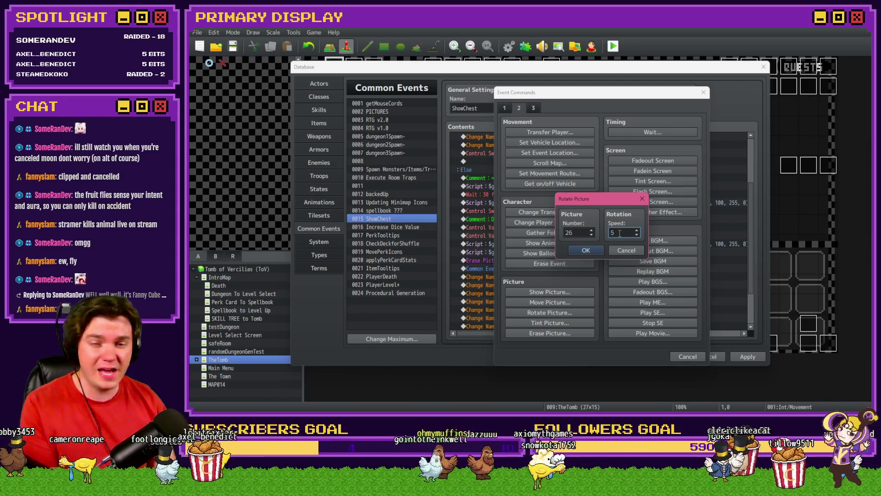
left_click(586, 250)
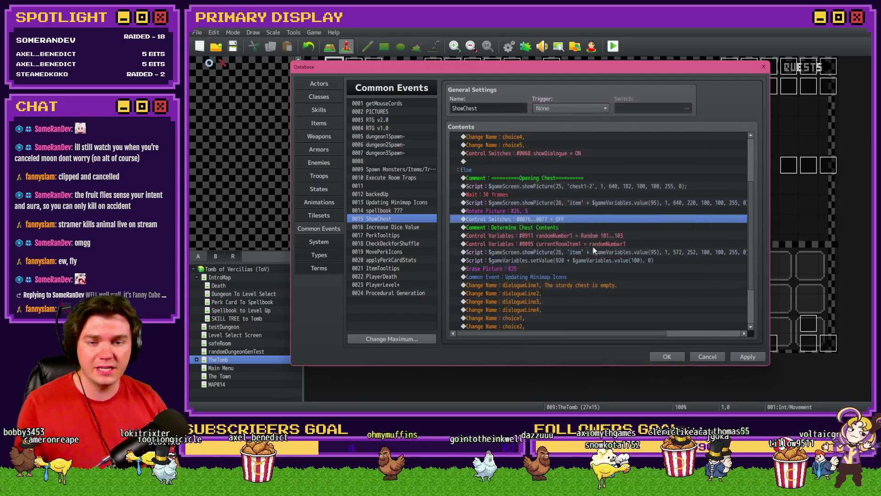
- Paste a copy of the item picture script below the rotation line
left_click(572, 212)
left_click(569, 203)
key("ctrl+c")
left_click(562, 219)
key("ctrl+v")
key("Insert")
key("Escape")
key("Escape")
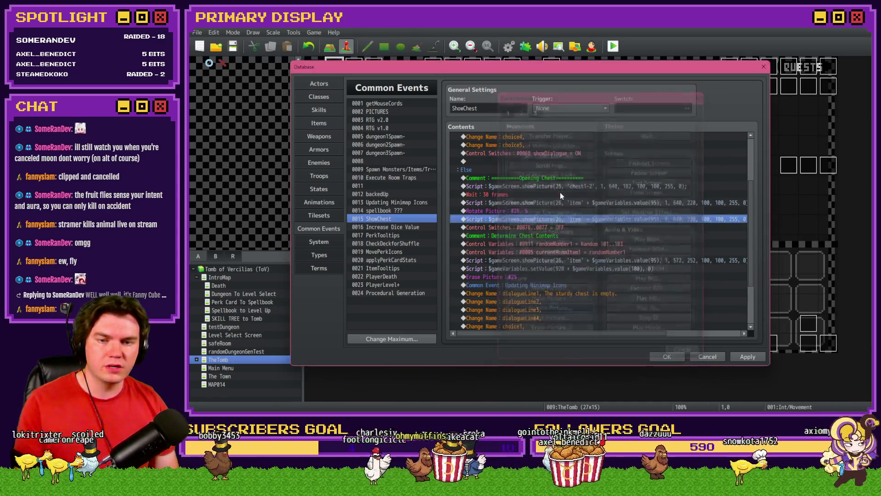
- Turn the pasted script into a movePicture call without the name argument, with x set to 606
double_click(562, 202)
left_click(572, 179)
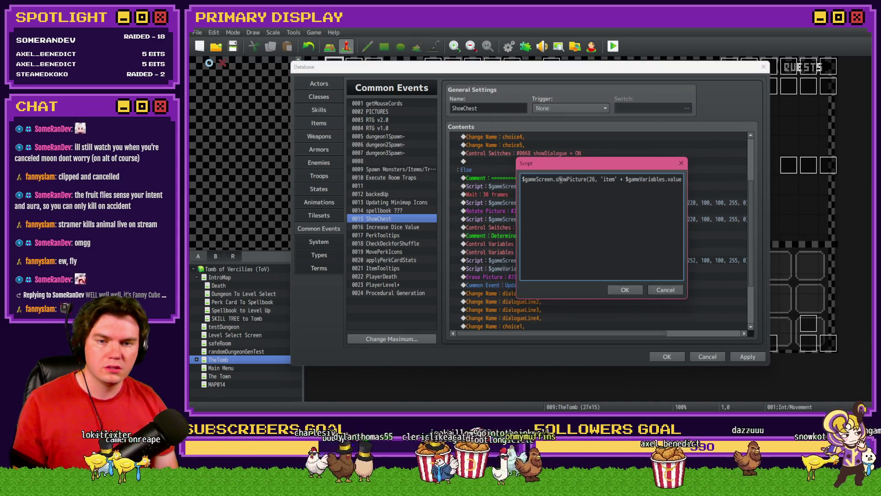
left_click_drag(556, 179, 567, 180)
type("move")
key("Right")
key("Right")
key("Right")
key("Delete")
key("Delete")
key("Delete")
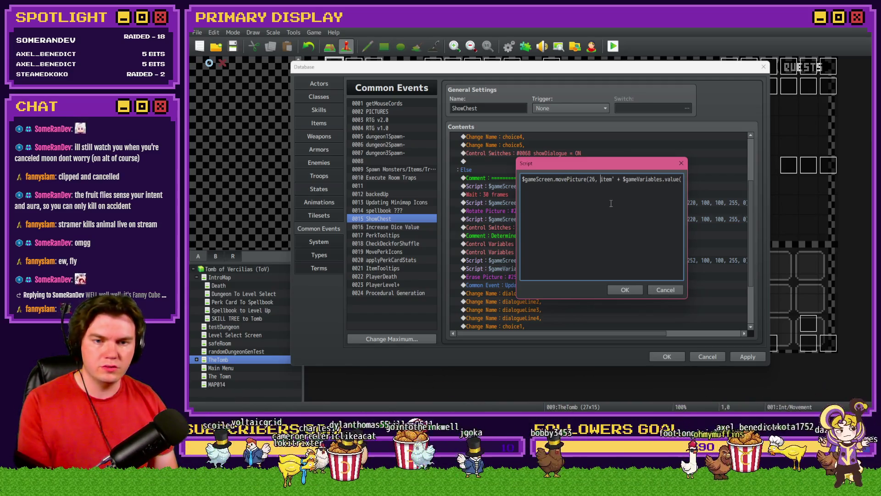
key("Delete")
key("Delete")
key("Delete")
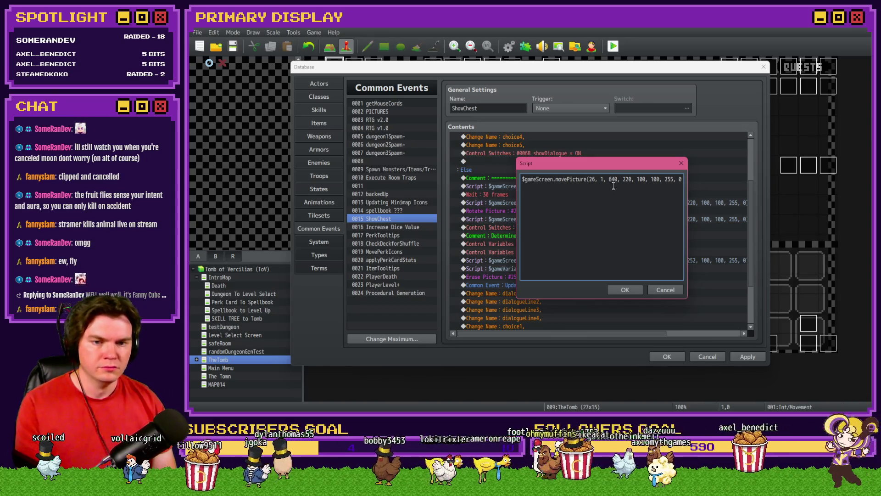
left_click_drag(612, 179, 615, 179)
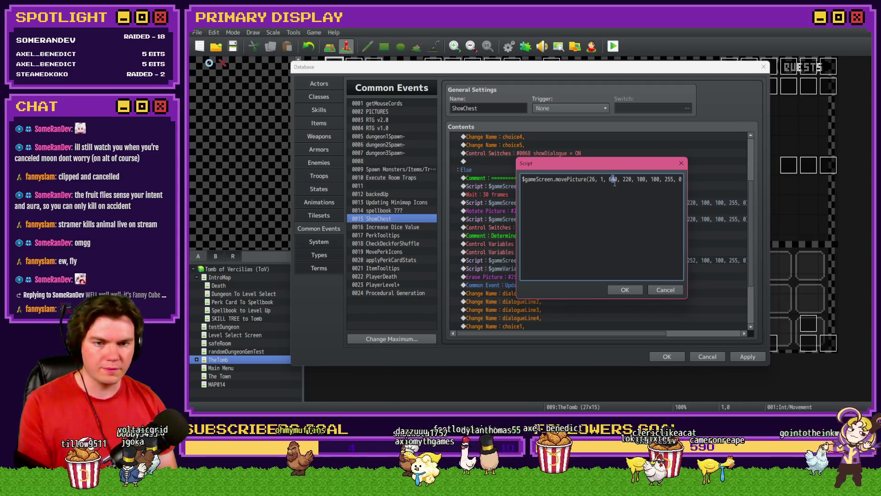
key("BackSpace")
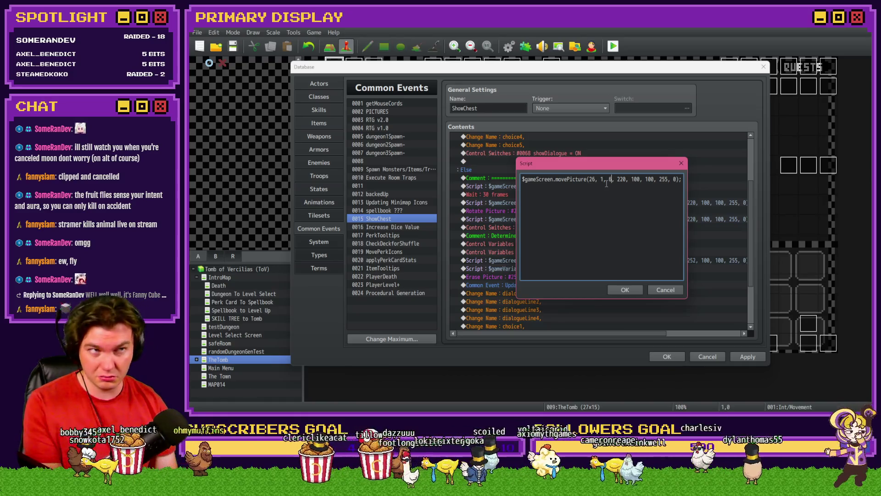
type("00")
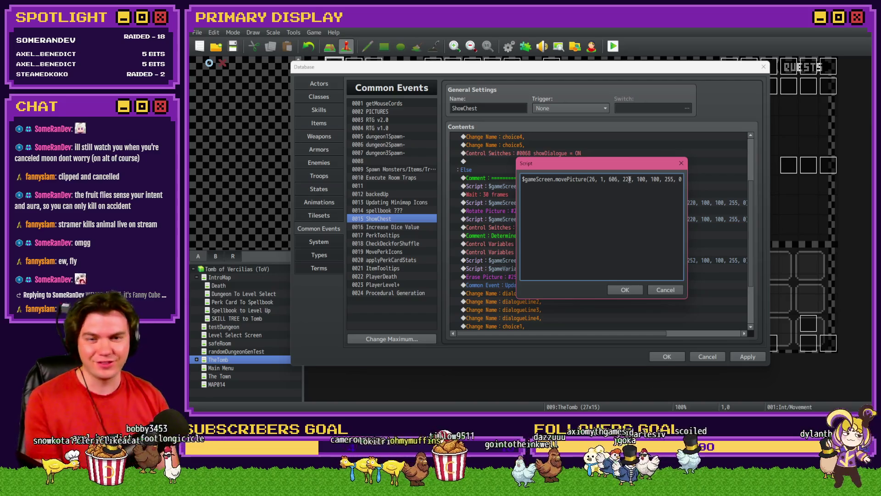
double_click(627, 179)
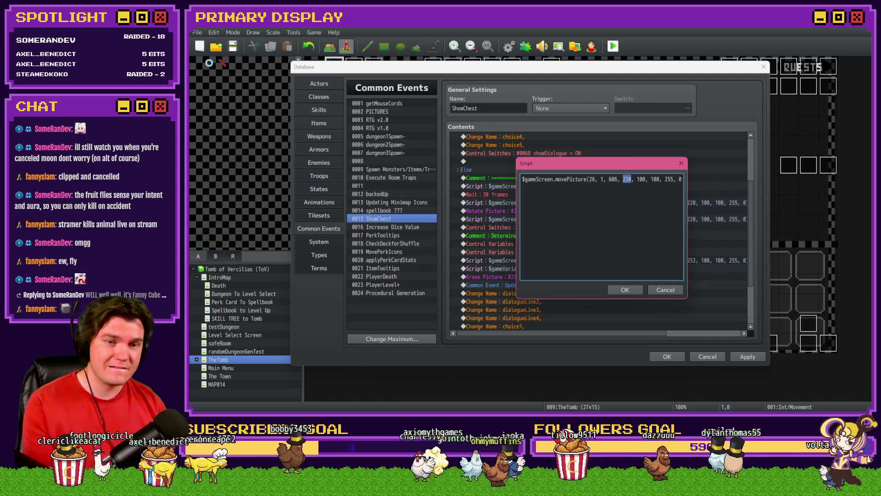
mouse_move(638, 165)
left_mouse_down()
mouse_move(632, 262)
mouse_move(646, 233)
mouse_move(584, 97)
left_mouse_up()
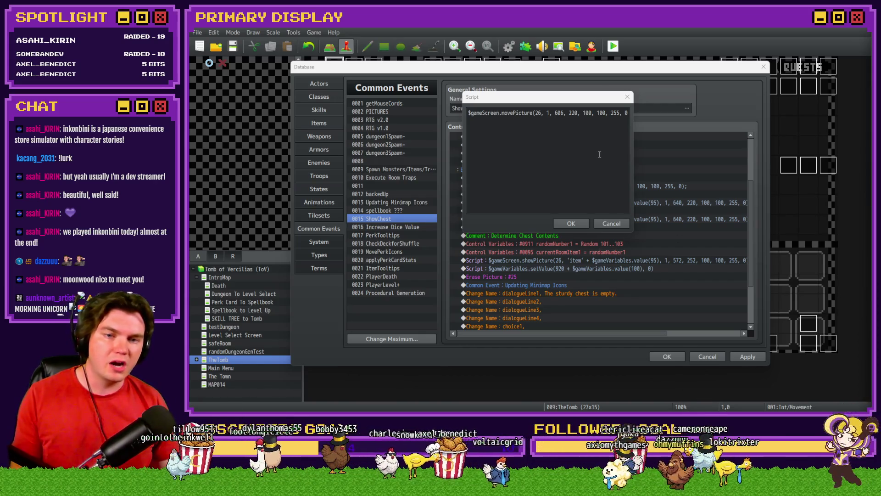
left_click(625, 113)
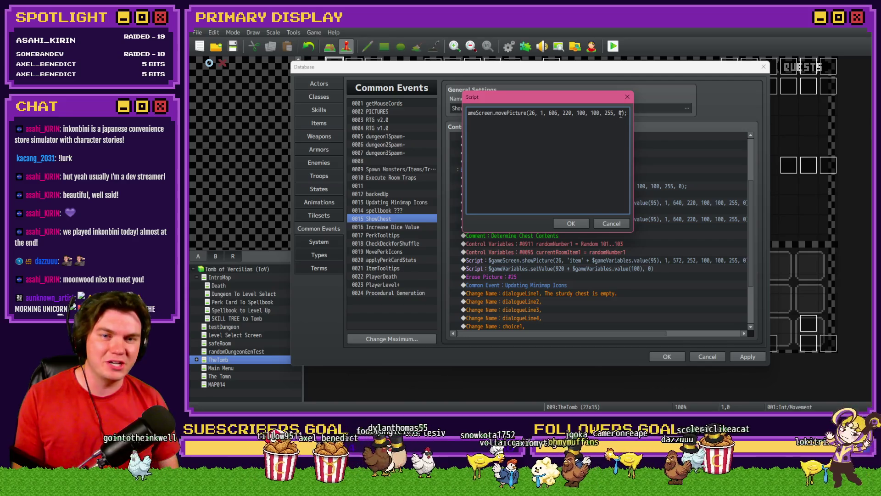
- Finish the movePicture script with ', 0, 10);' so the move runs over 10 frames
key("Delete")
key("Delete")
type(", ")
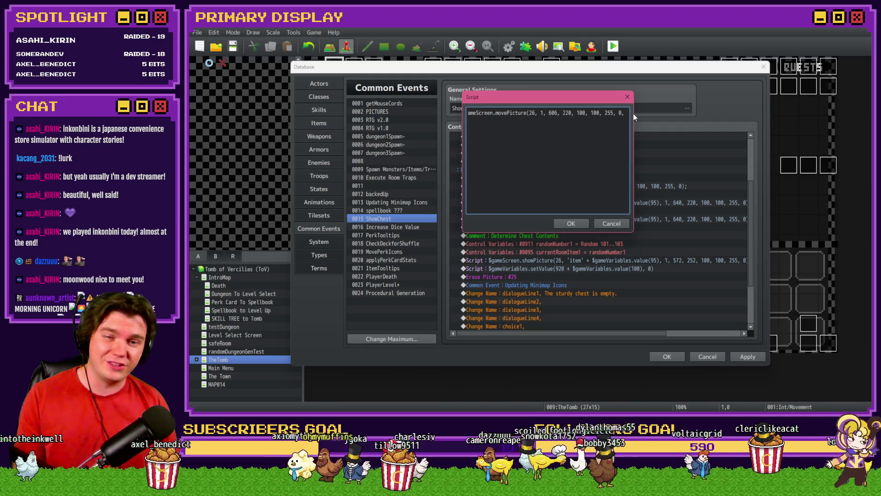
type("0);")
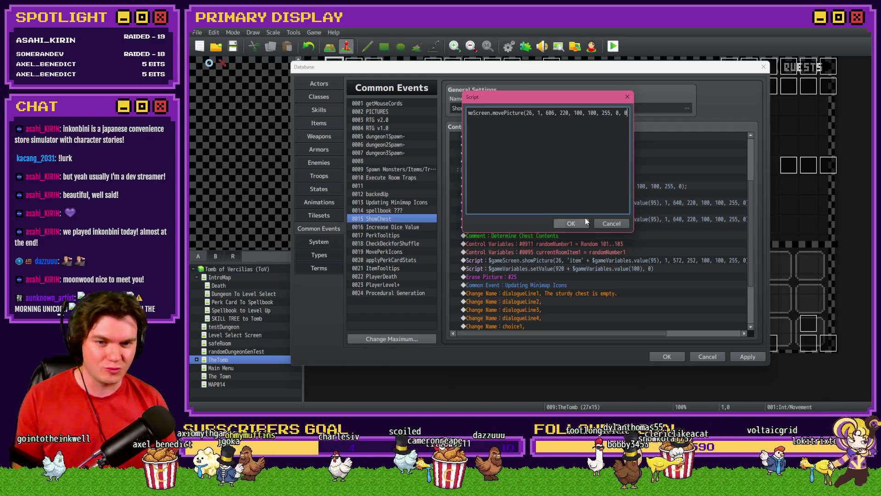
left_click(571, 223)
key("Insert")
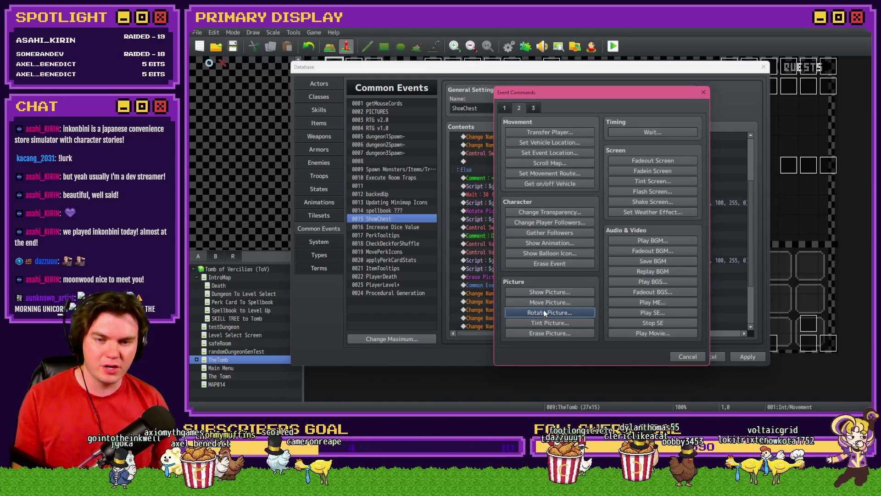
left_click(544, 303)
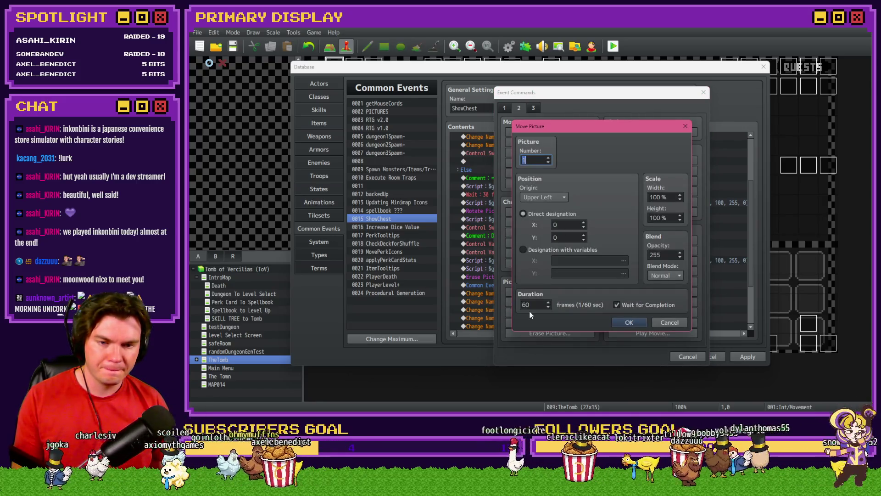
key("Escape")
key("Escape")
double_click(580, 220)
double_click(673, 179)
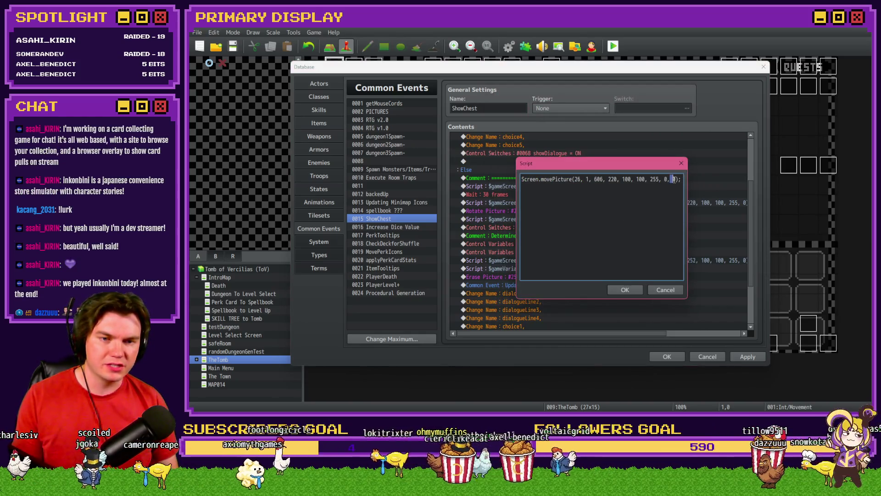
type("10")
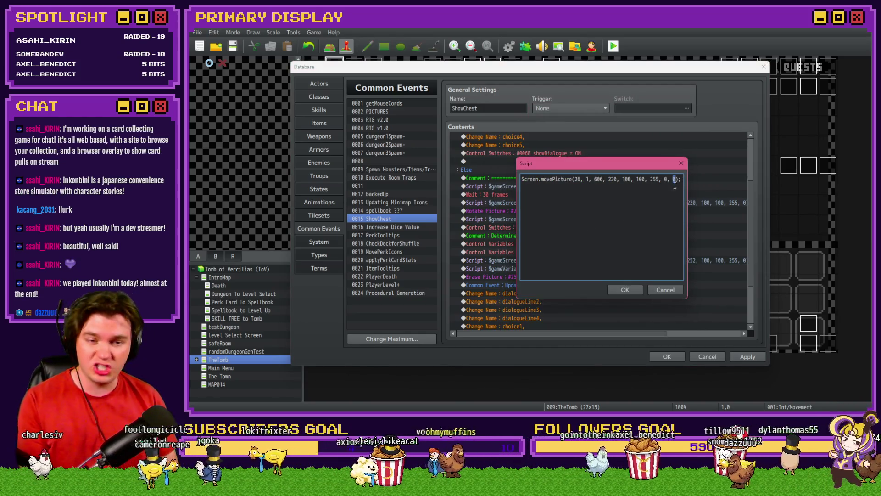
left_click(620, 291)
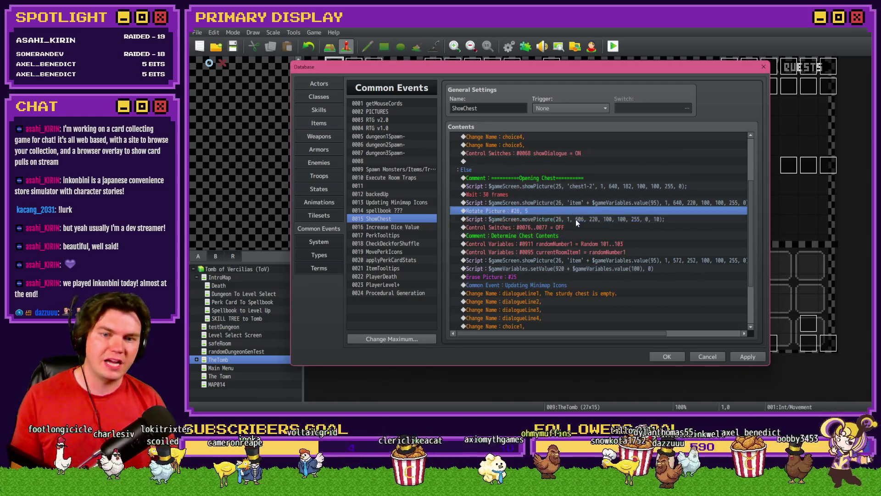
- Add a 10-frame Wait after the movePicture line
double_click(577, 226)
left_click(652, 132)
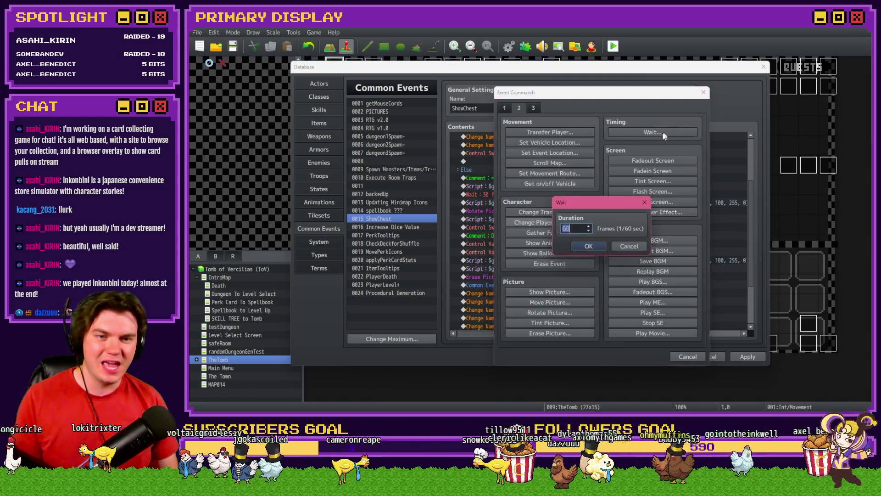
type("10")
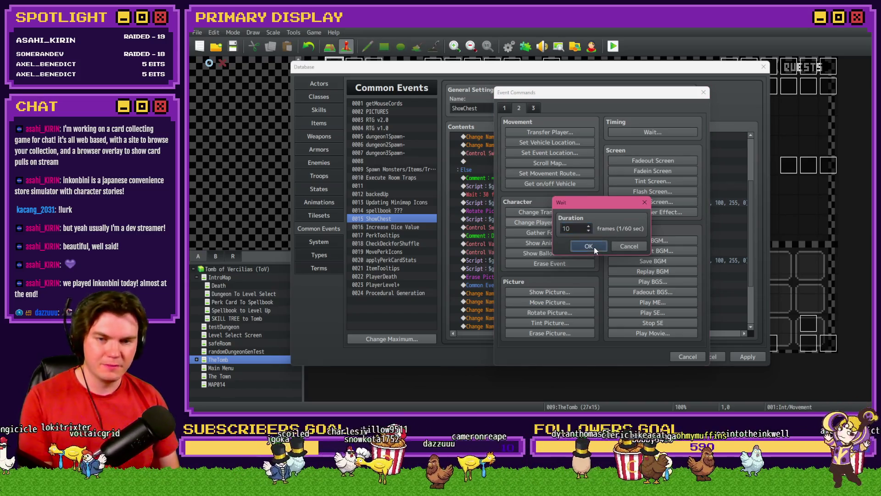
left_click(588, 246)
- Duplicate the movePicture and 10-frame wait pair
left_click(581, 219)
left_click(580, 228, "shift")
key("ctrl+c")
key("ctrl+v")
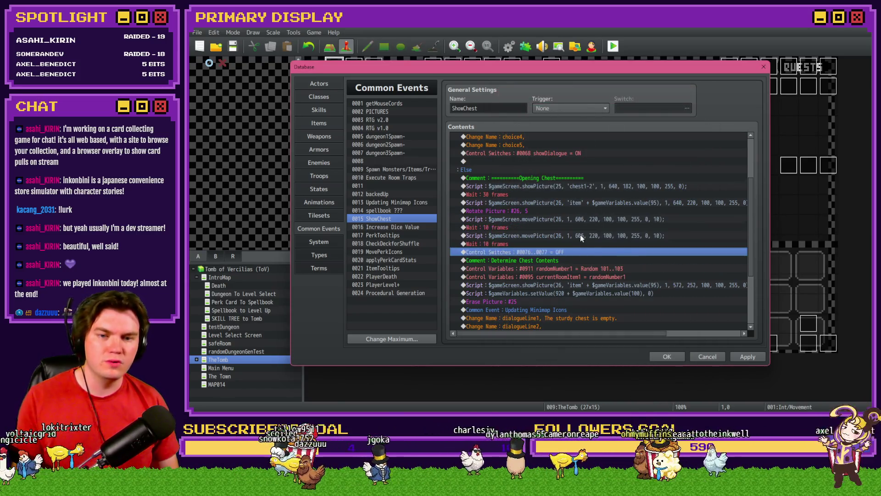
- Change the duplicated movePicture target from 606, 220 to 572, 252
left_click(578, 237)
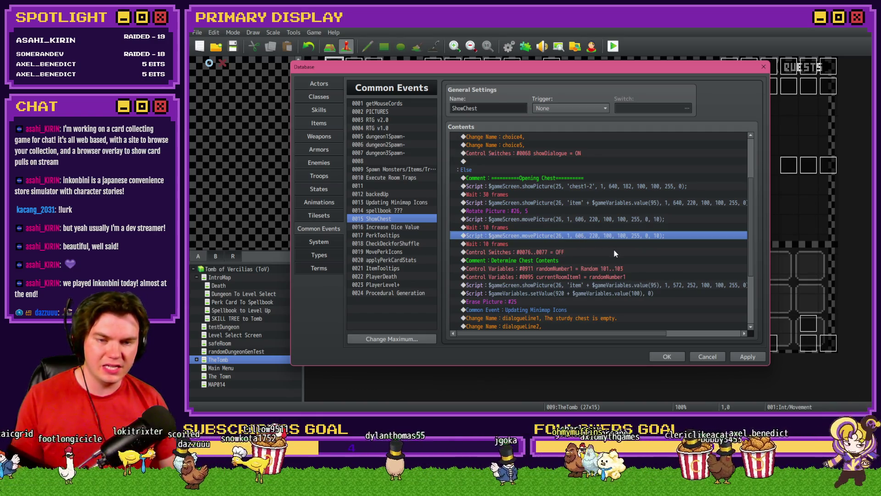
key("Return")
double_click(596, 179)
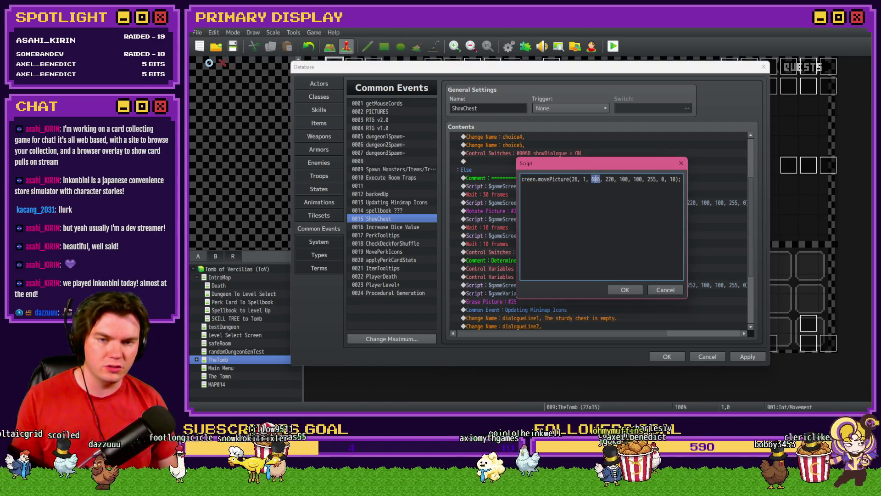
left_click_drag(601, 165, 566, 133)
type("572")
double_click(582, 148)
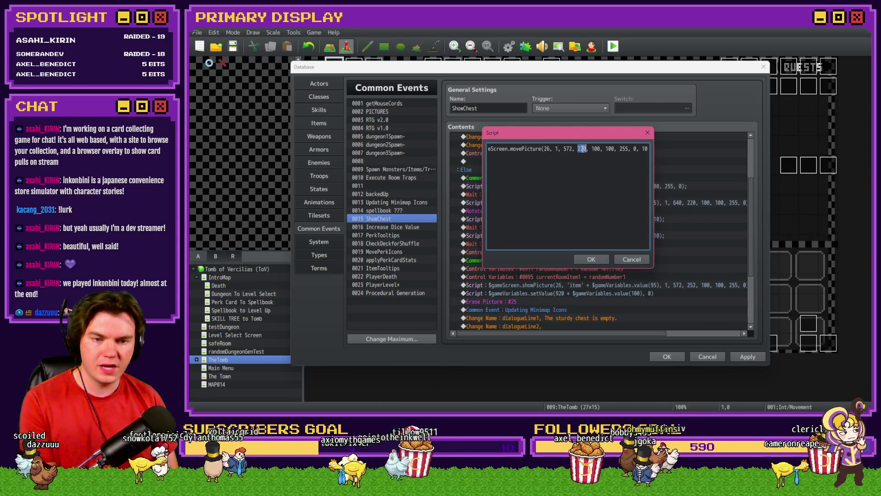
type("252")
left_click(597, 260)
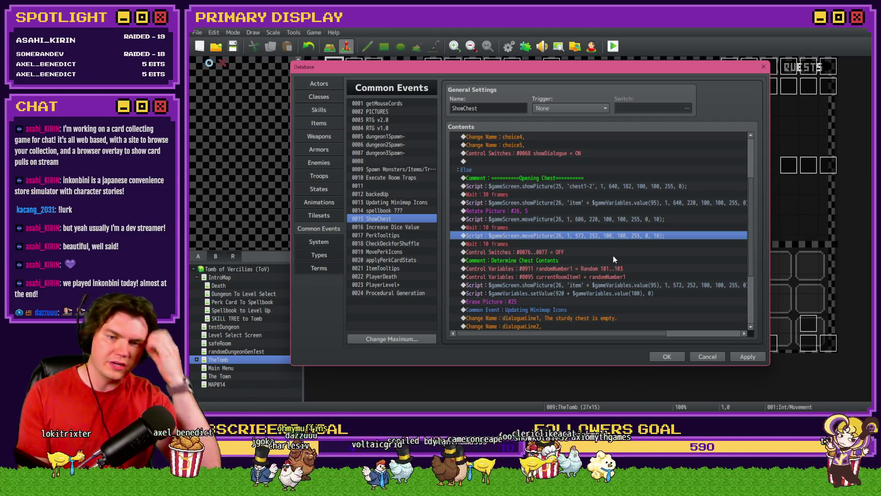
- Delete the old showPicture item line
left_click(598, 285)
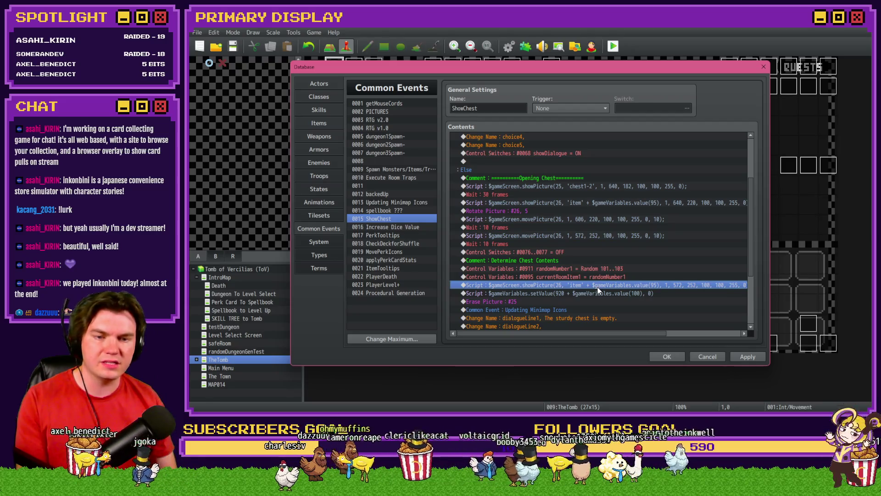
key("Delete")
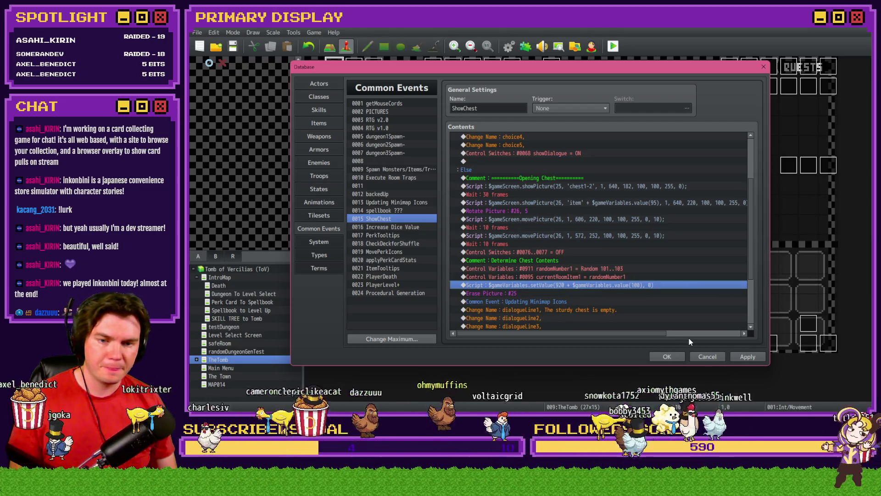
left_click(586, 276)
- Save the database, start a playtest, and page the debug variables to roomTrap 0941–0950
left_click(666, 357)
left_click(613, 46)
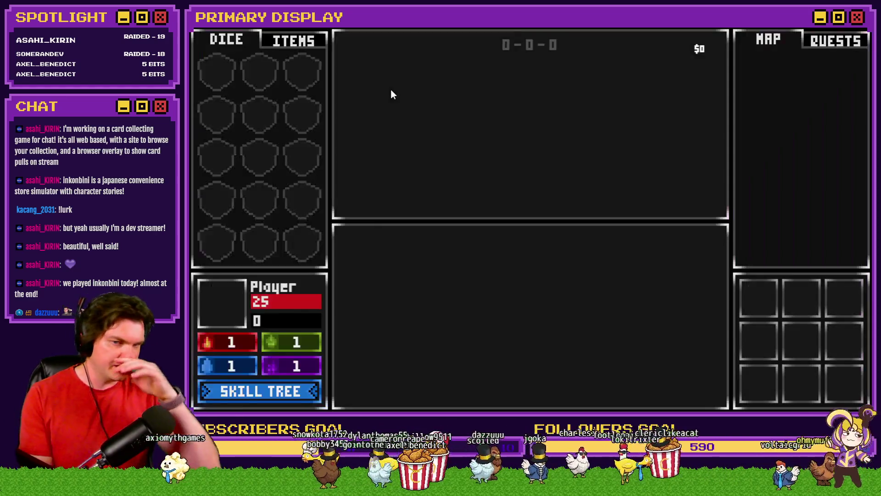
key("F1")
key("Up")
key("Up")
key("Up")
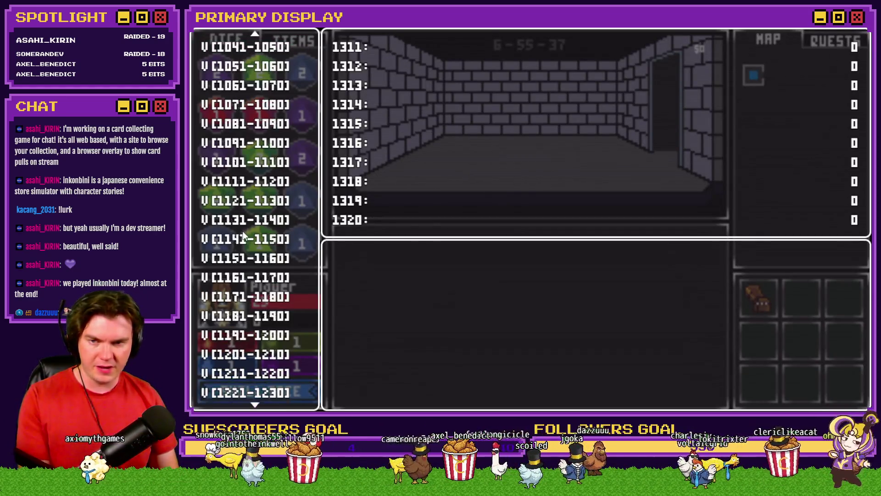
key("Up")
key("Down")
key("Up")
key("Up")
key("Up")
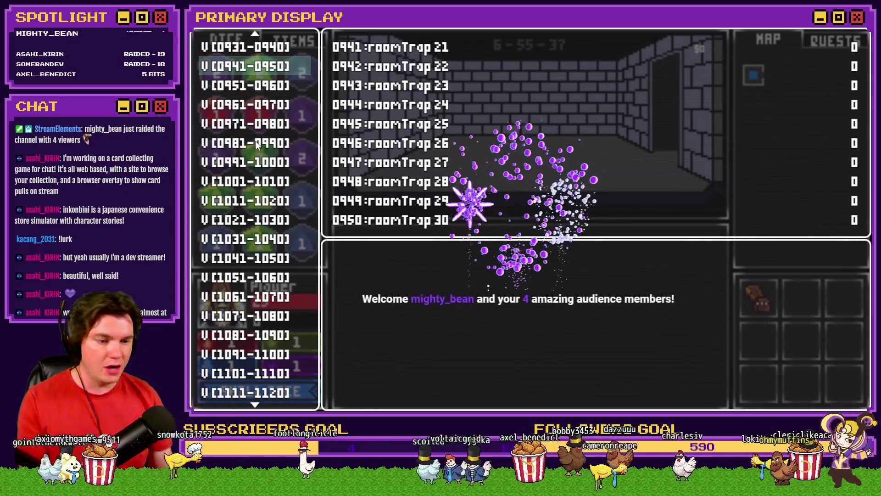
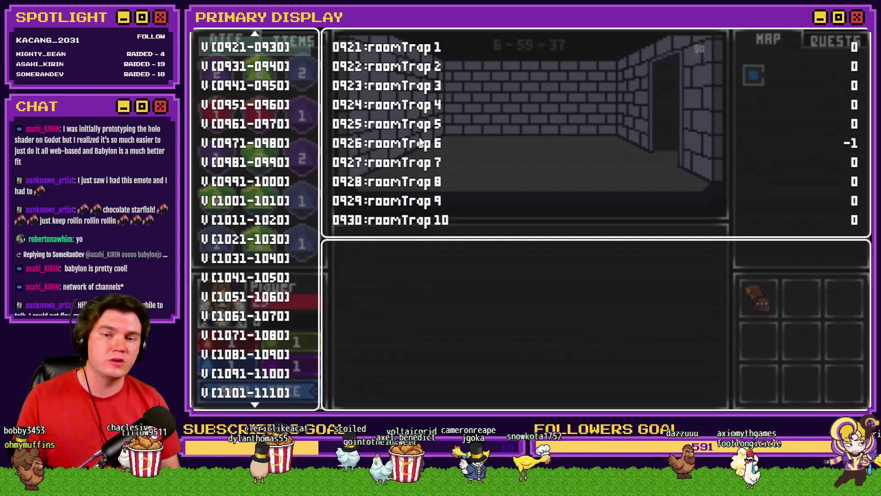
- Close the debug list and walk forward through the dungeon corridors
key("Escape")
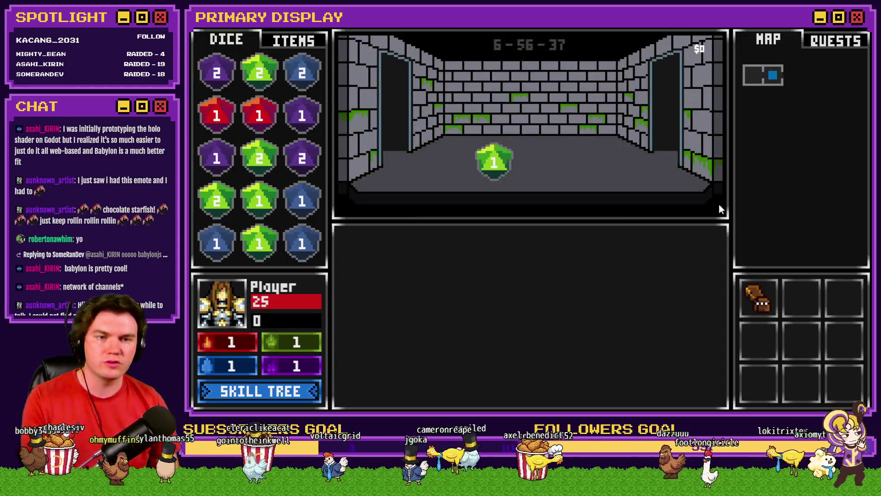
key("Up")
key("Up")
key("Up")
key("Up")
key("Up")
key("Up")
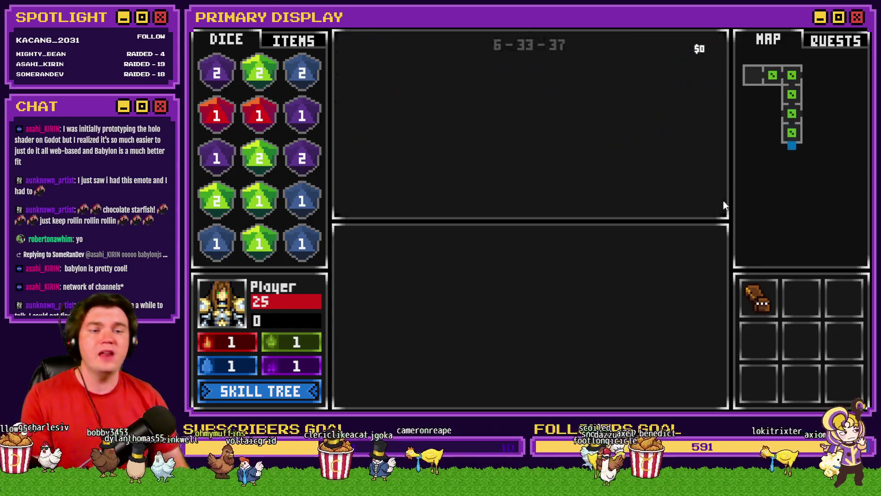
key("Up")
key("Up")
key("Up")
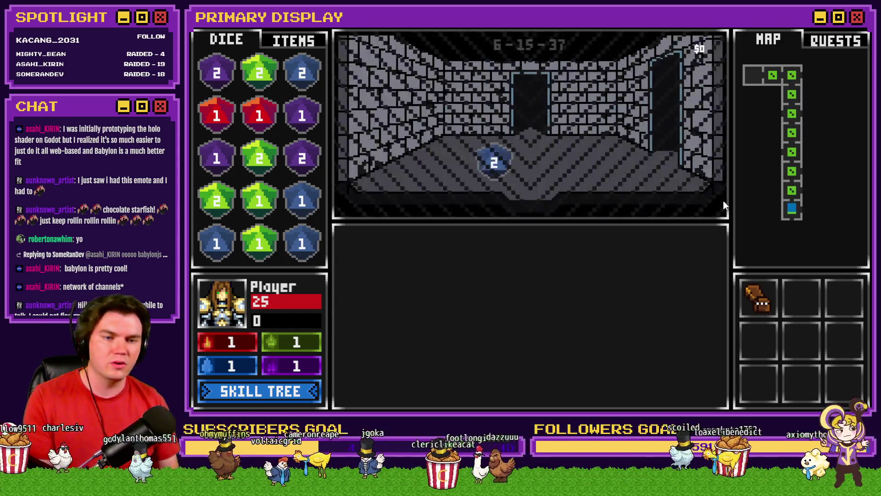
key("Left")
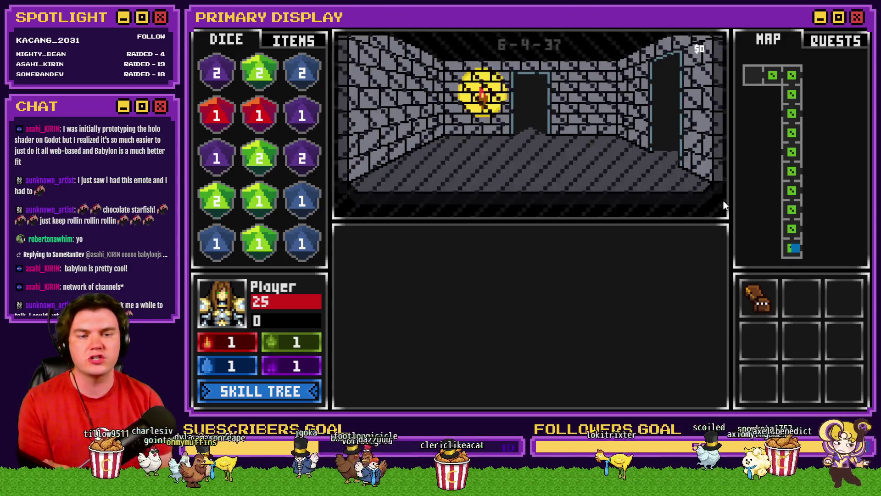
- Enter the vine-covered room, open the chest with a key and pick a perk card
key("Up")
key("Up")
key("Up")
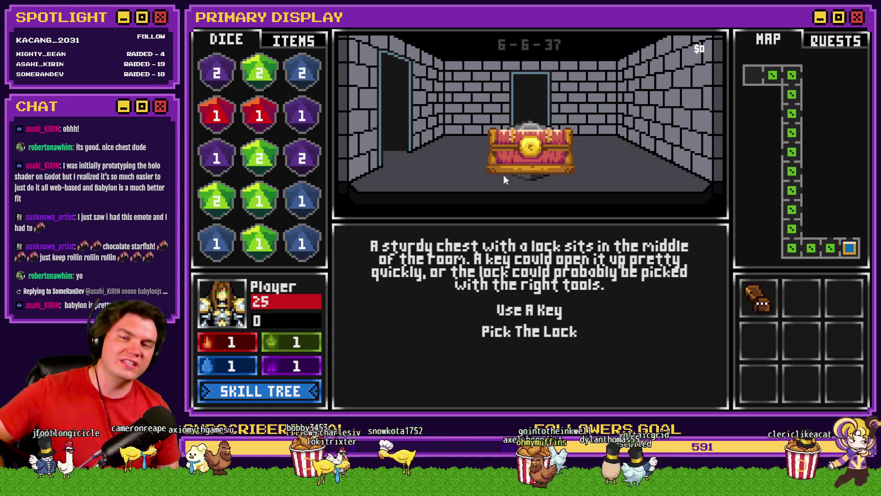
left_click(567, 160)
left_click(470, 185)
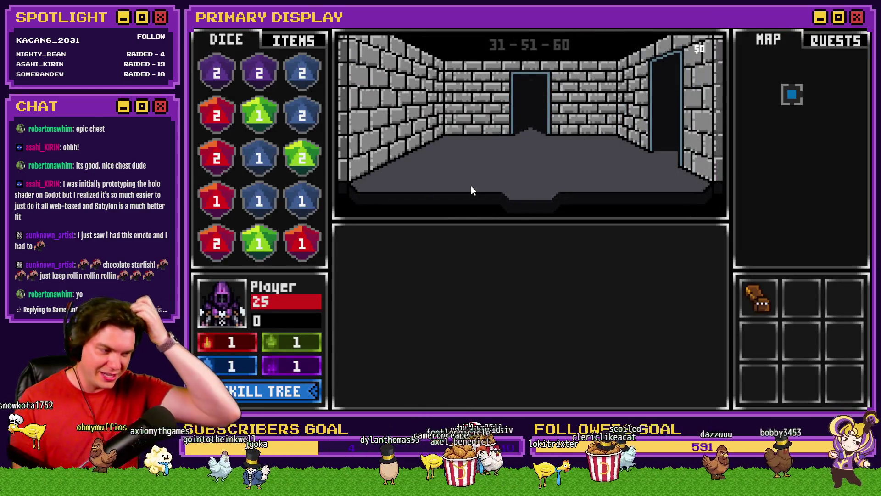
- Check the roomTrap debug variables, paging to V[0931-0940], then close the debug list
key("F9")
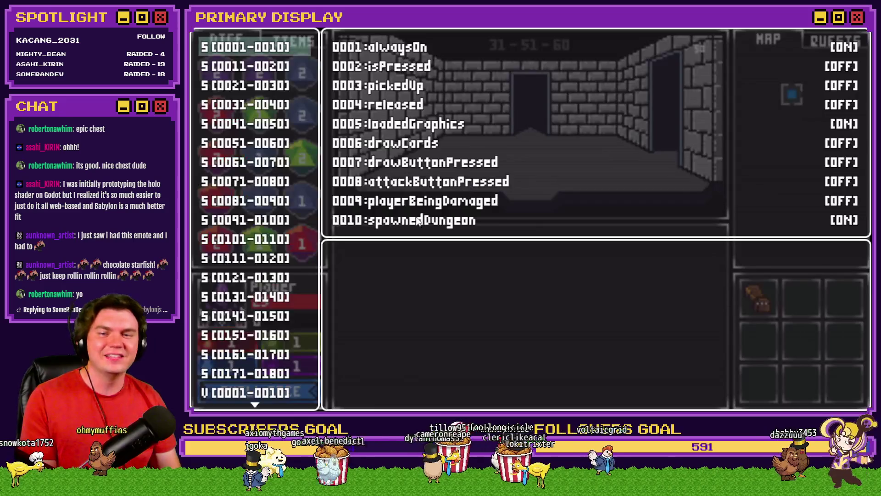
key("Up")
key("Up")
key("Up")
key("Up")
key("Up")
key("Up")
key("Up")
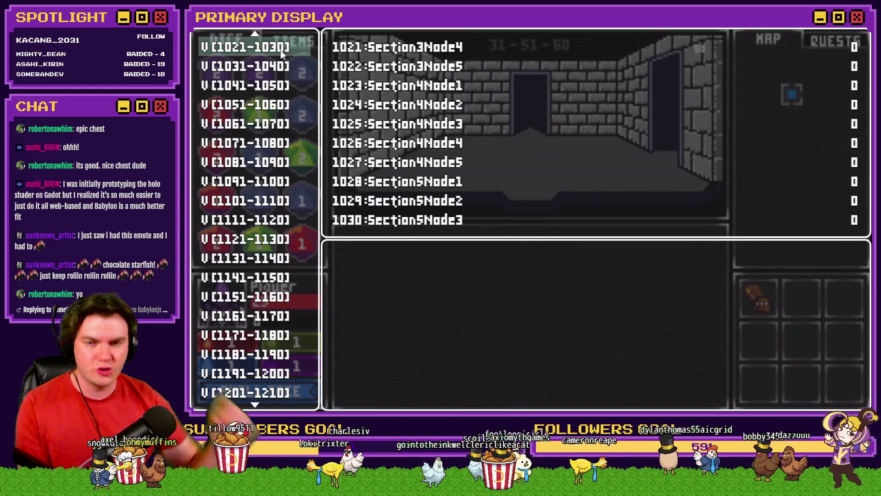
key("Up")
key("Up")
key("Up")
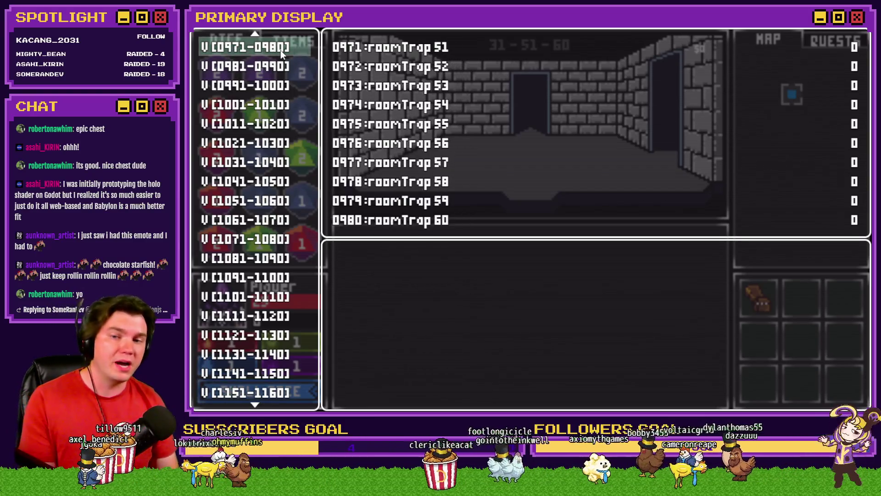
key("Up")
key("Up")
key("Up")
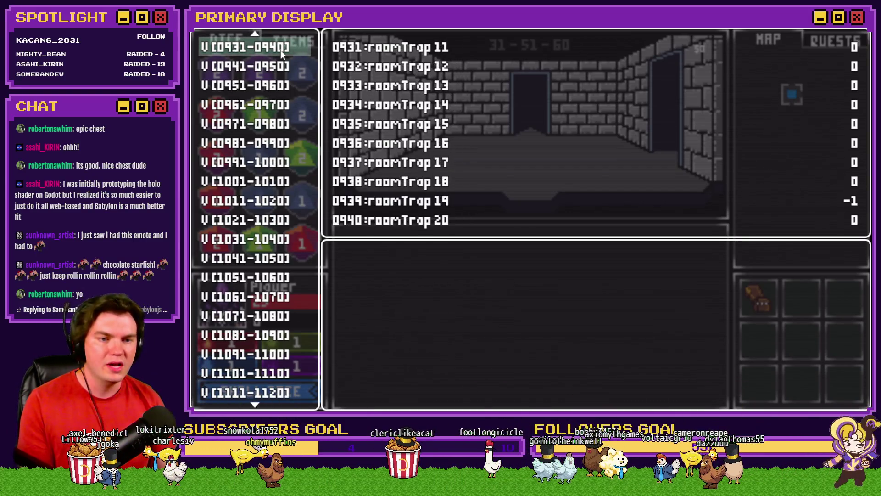
key("Escape")
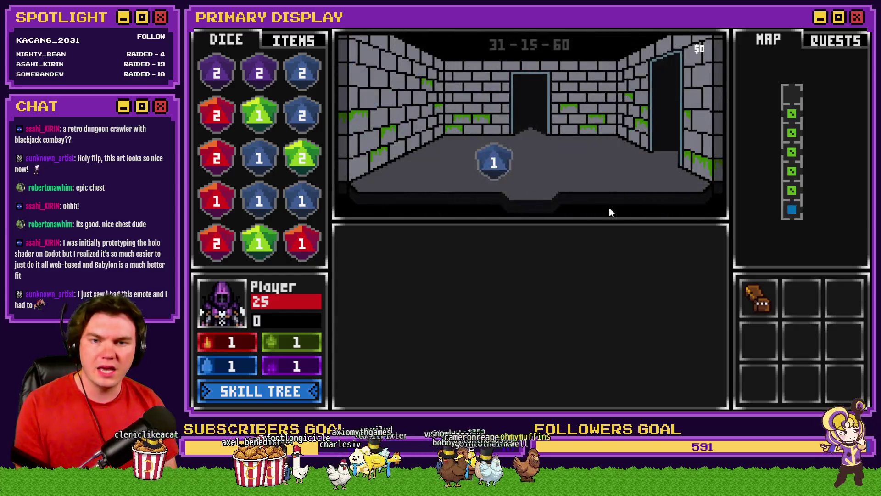
- Walk through the new floor until the locked chest room appears
key("Up")
key("Up")
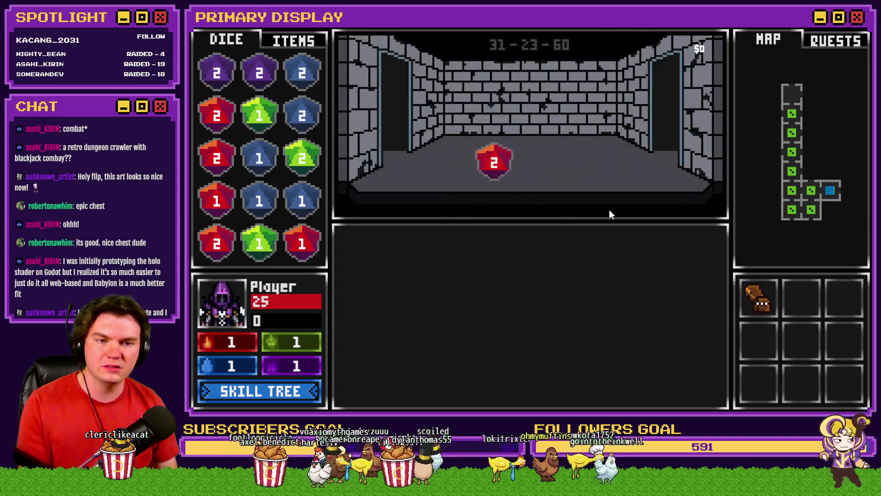
key("Up")
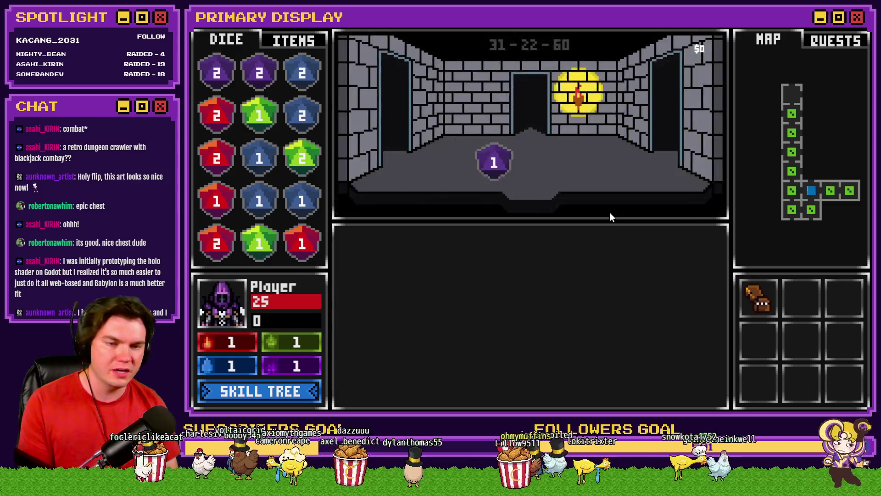
key("Up")
key("Up")
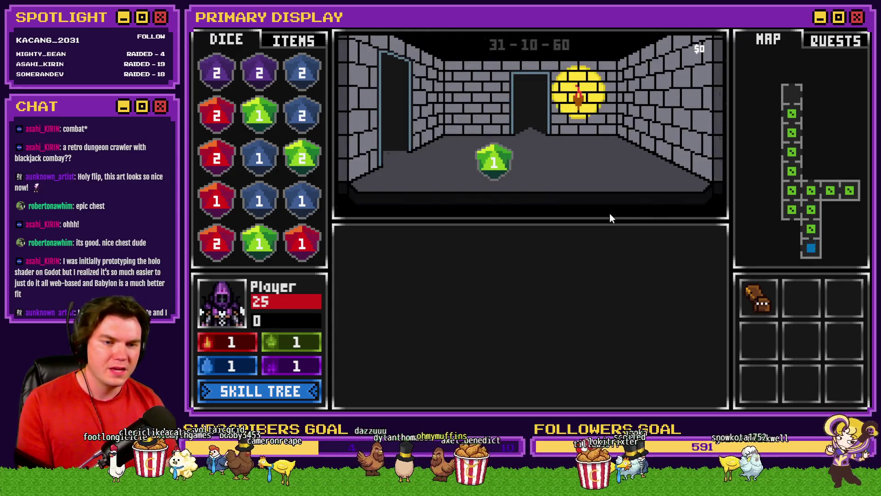
key("Up")
key("Up")
key("Right")
key("Left")
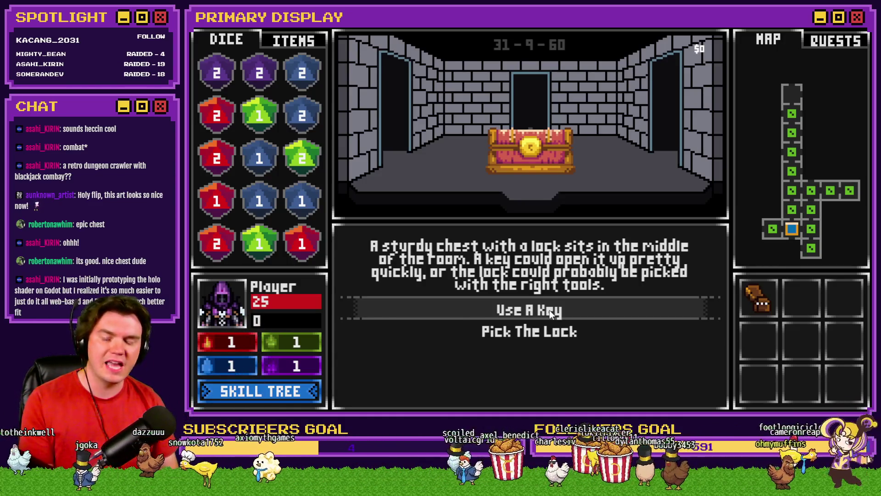
- Open the chest with a key, then Retry past the item-1.png loading error
left_click(550, 310)
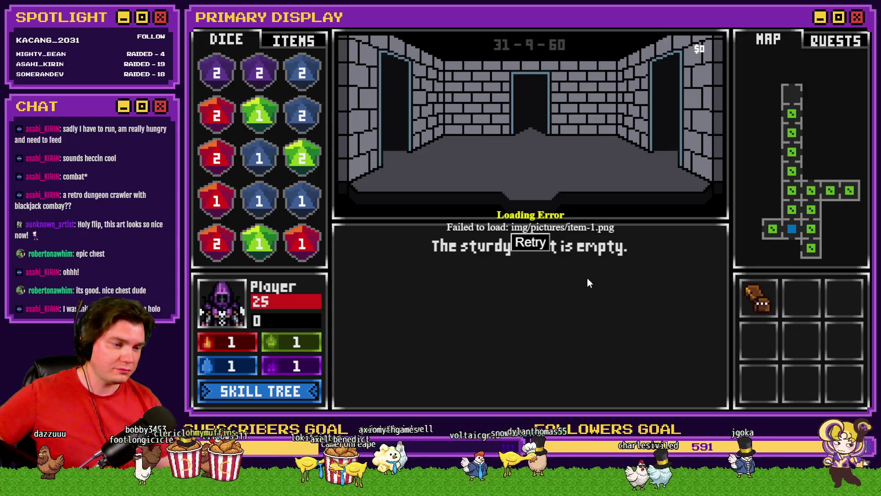
left_click(589, 282)
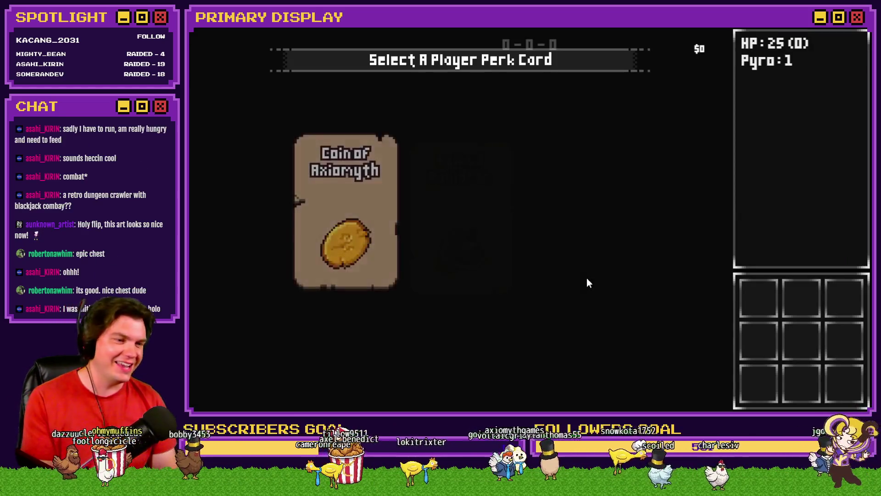
- Quit the playtest with Alt+F4 to return to TheTomb map in the editor
mouse_move(567, 276)
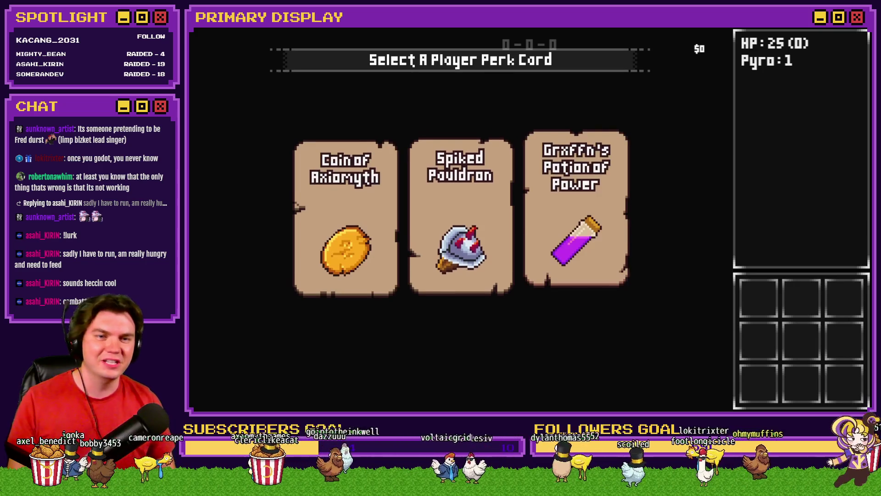
key("alt+F4")
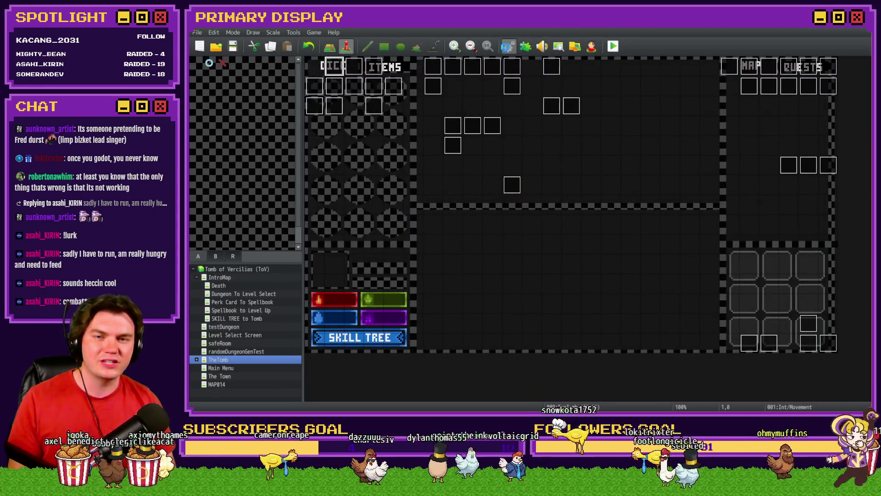
- In ShowChest, move the six item-reveal commands (showPicture to Wait 10 frames) above the setValue script line
left_click(508, 46)
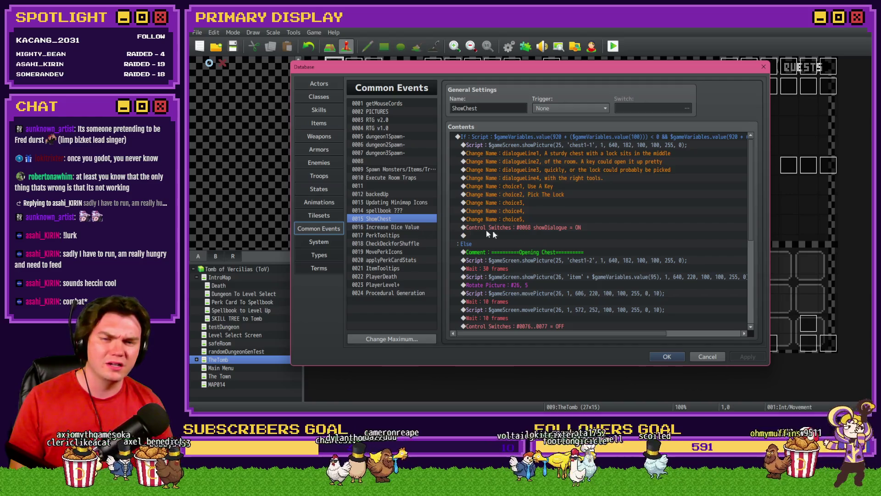
scroll(547, 256, "down", 3)
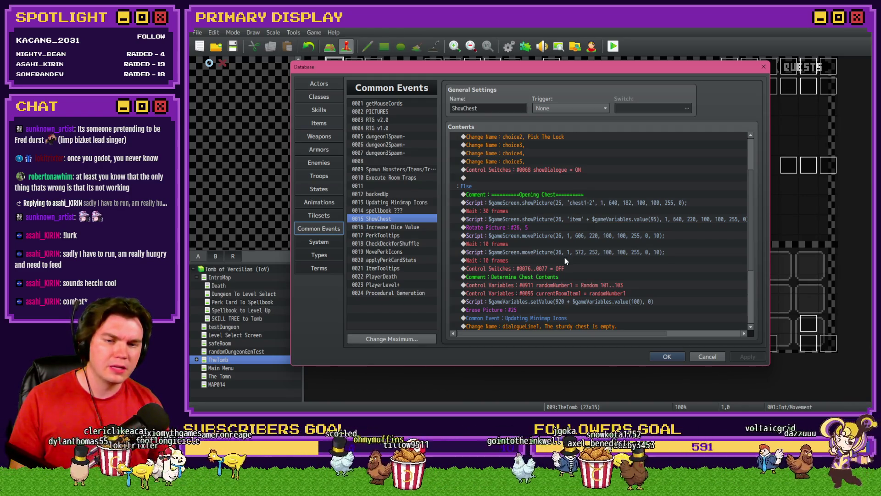
scroll(564, 260, "down", 2)
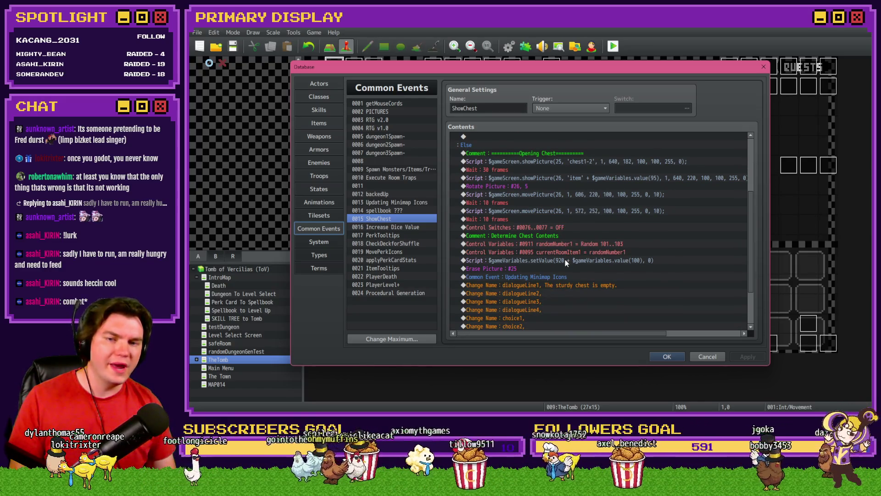
left_click(527, 170)
left_click(534, 179)
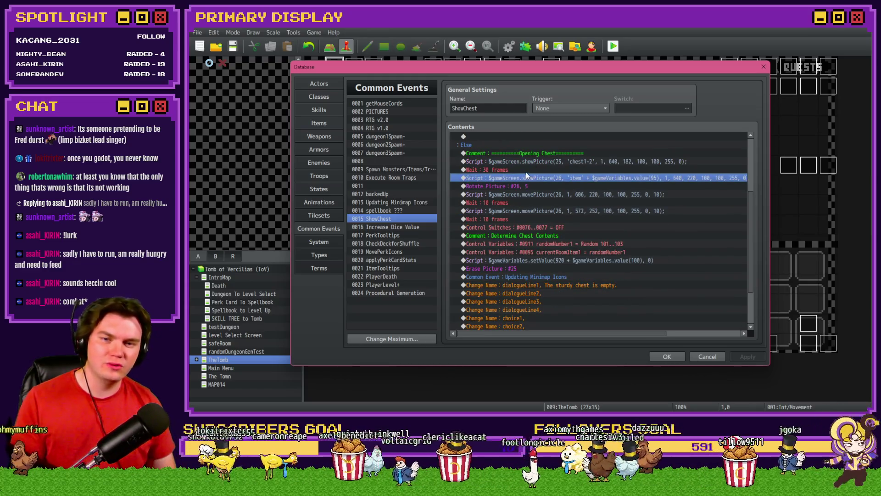
left_click(525, 218, "shift")
key("Delete")
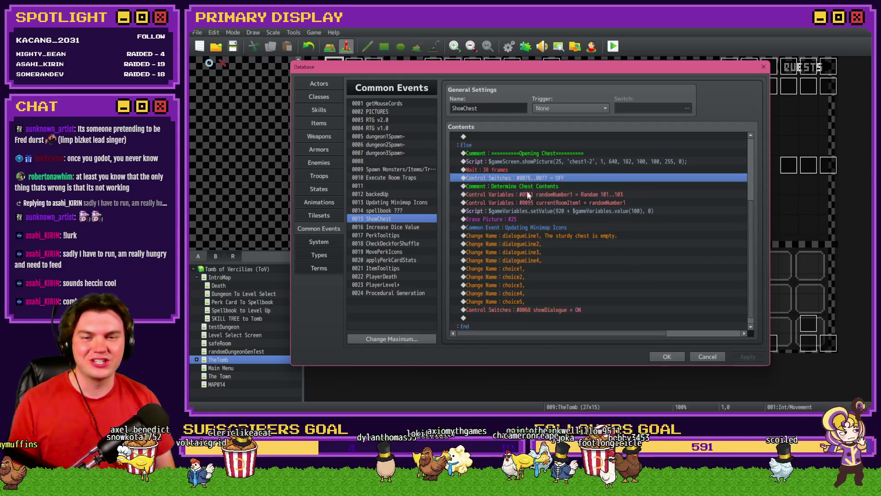
left_click(528, 193)
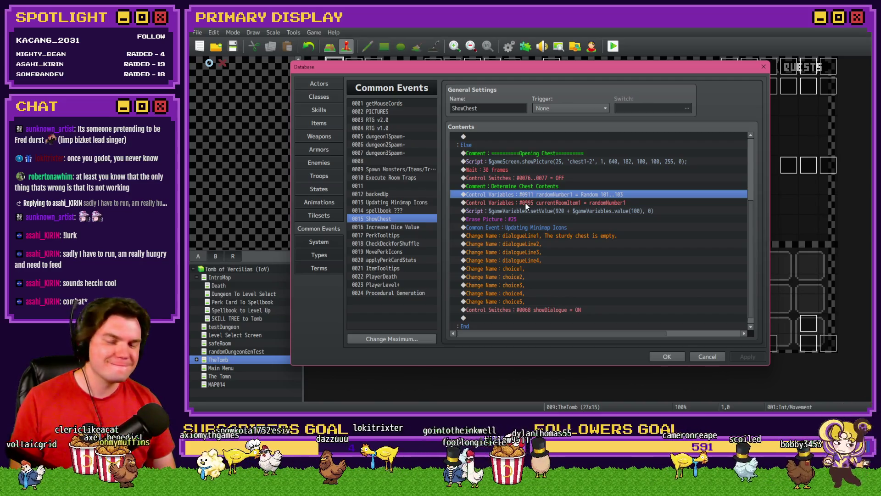
left_click(525, 203)
left_click(528, 210)
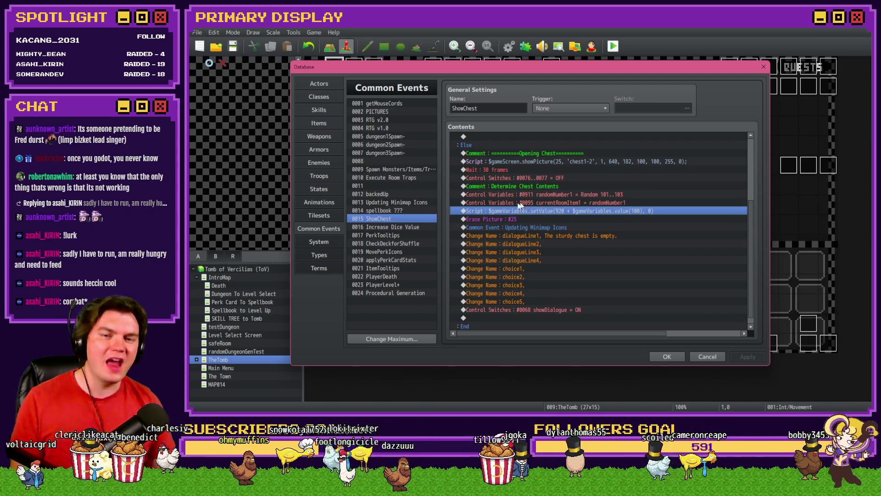
key("ctrl+v")
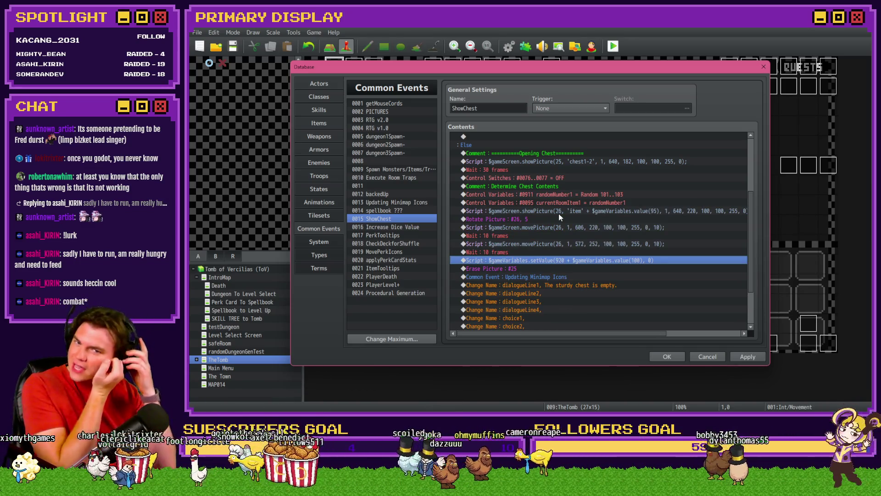
- Apply the randomNumber2 variable edit in Spawn Monsters/Items/Traps, close the database and start a playtest
left_click(403, 170)
double_click(588, 211)
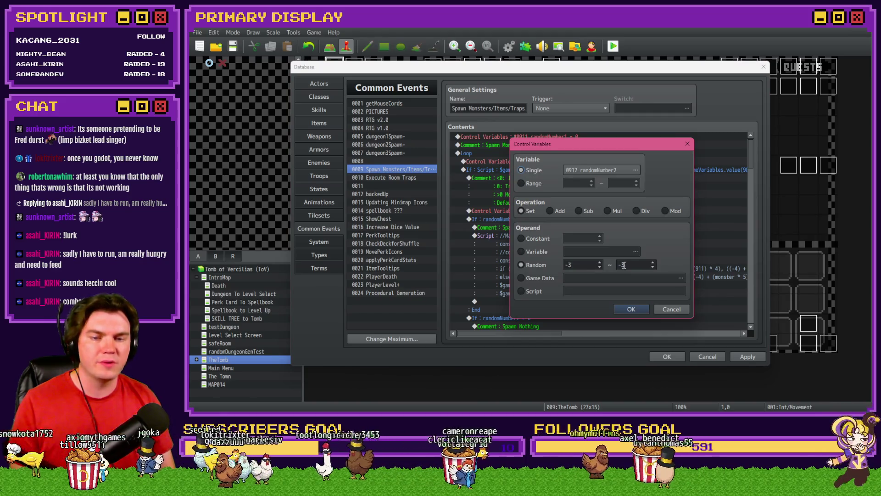
left_click(637, 304)
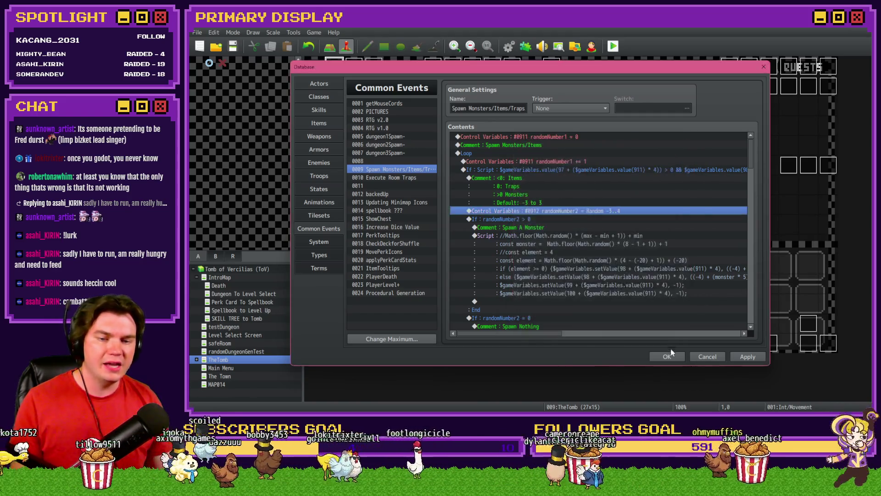
left_click(666, 356)
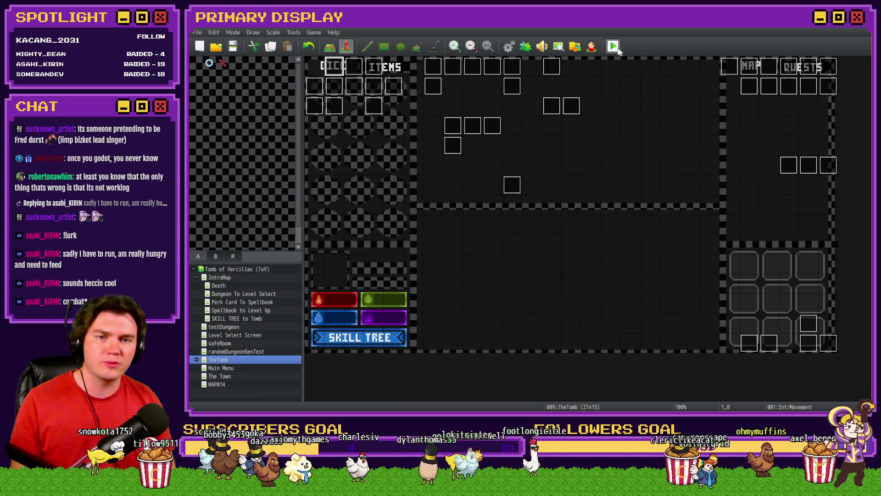
key("ctrl+r")
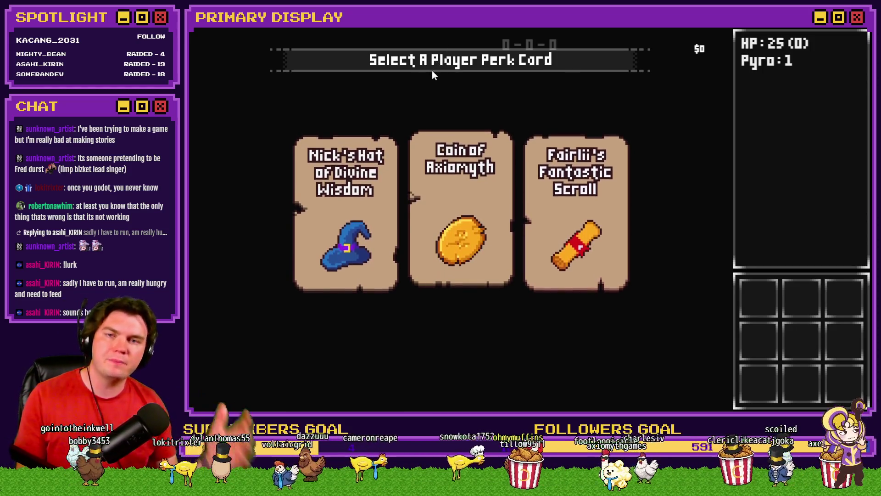
- Let the playtest load to the perk card screen offering Coin of Axiomyth and Fairlii's Fantastic Scroll
mouse_move(359, 179)
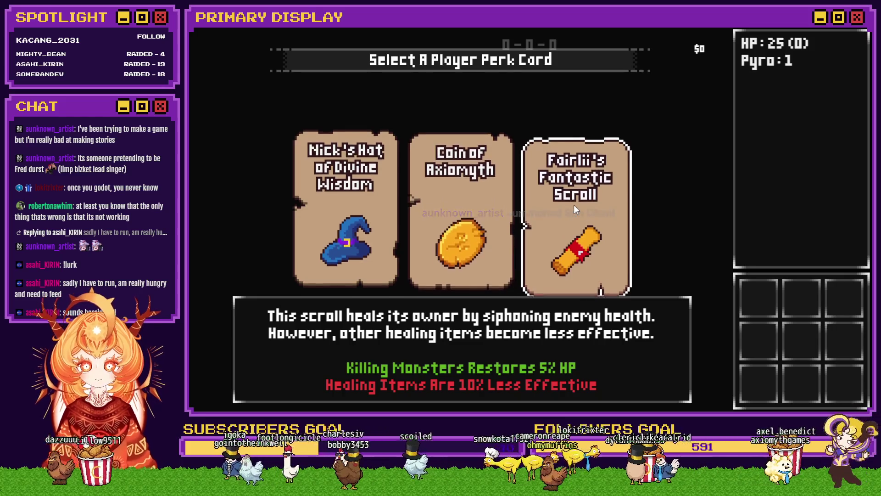
- Pick the Coin of Axiomyth perk card
left_click(492, 218)
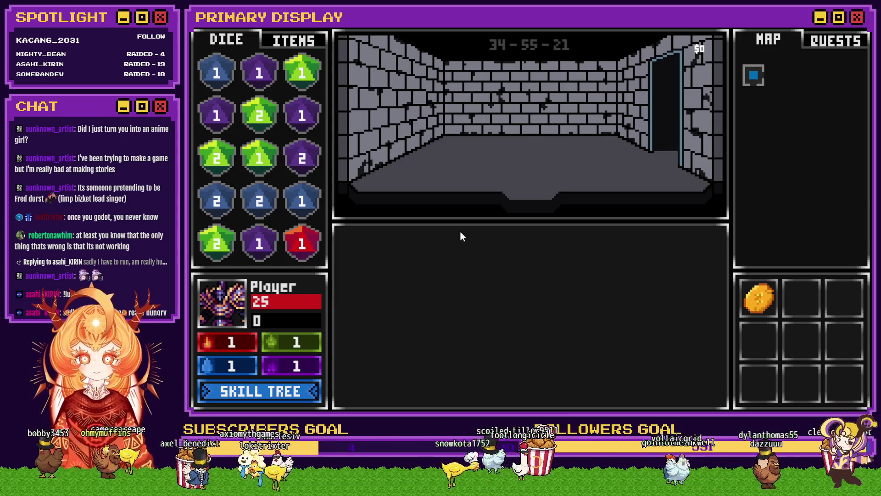
- Inspect the coin in inventory, switch between the ITEMS and DICE lists, then open the Skill Tree
mouse_move(748, 301)
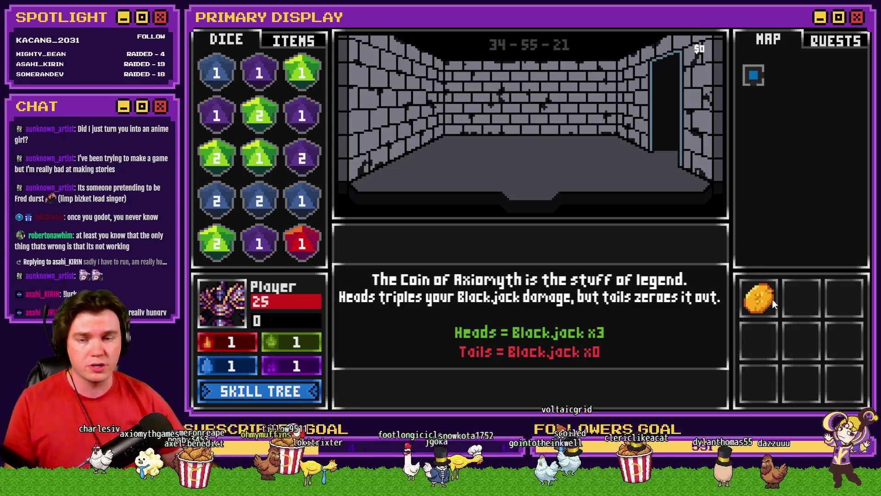
left_click(292, 42)
left_click(230, 42)
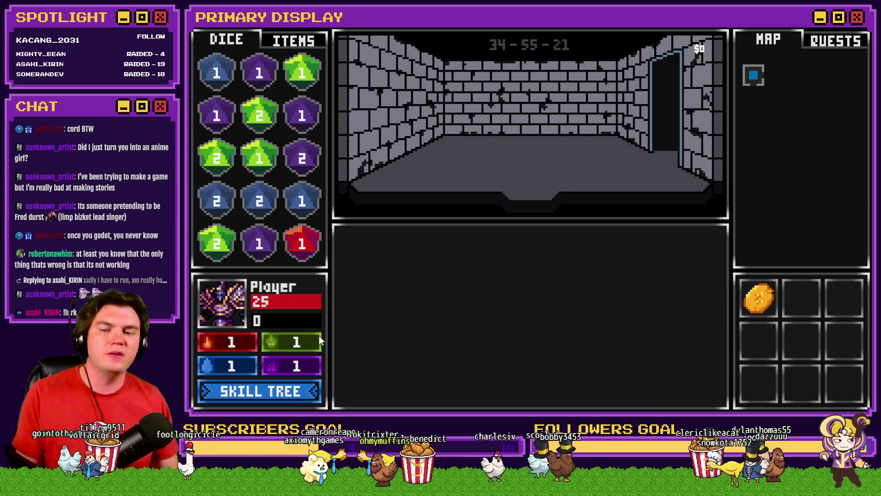
left_click(288, 394)
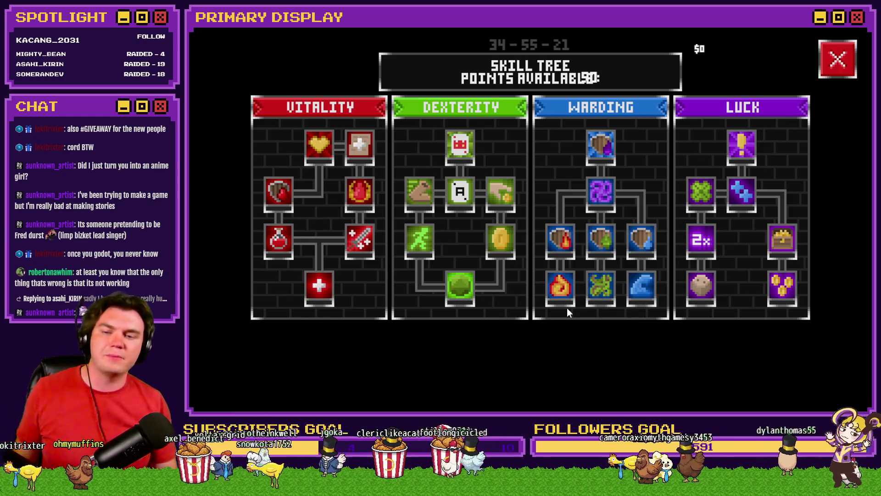
- Read skill nodes such as Enduring Spirit and Reborn, then close the Skill Tree
mouse_move(319, 289)
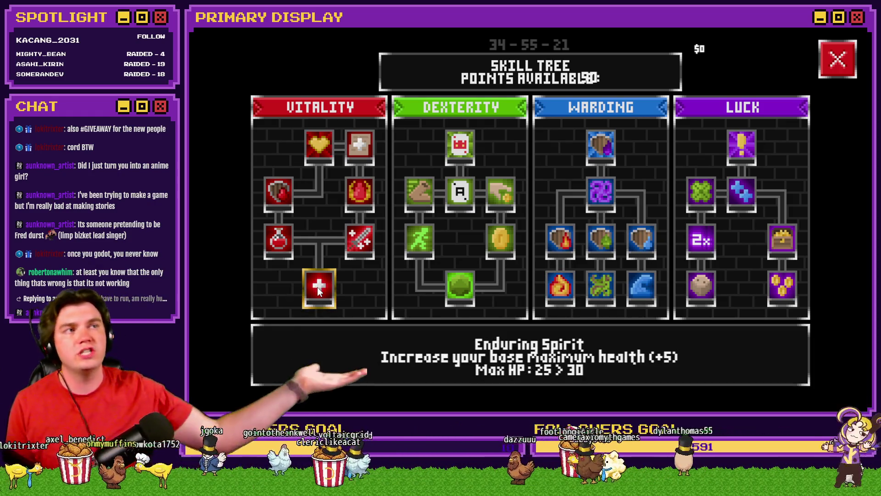
mouse_move(317, 148)
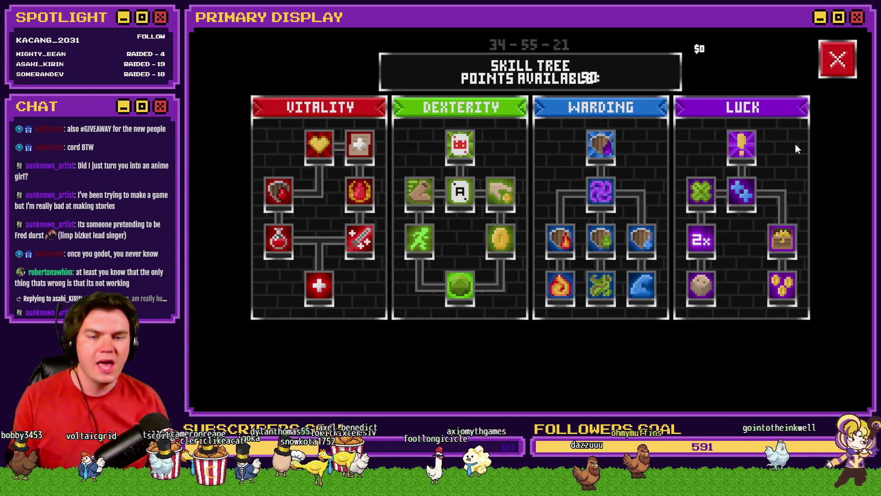
left_click(822, 75)
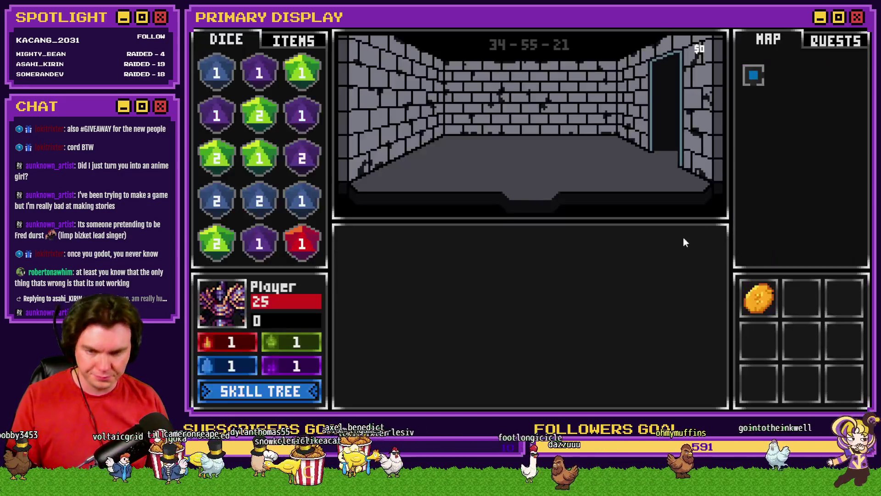
- Walk forward into the vine-covered room holding the purple 2 die
key("w")
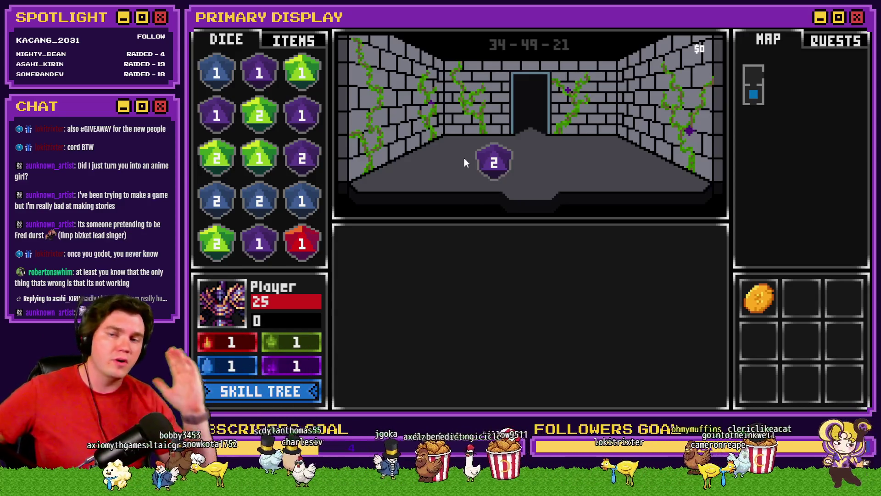
- Walk forward into the next room to start the blackjack battle with the Slime
key("w")
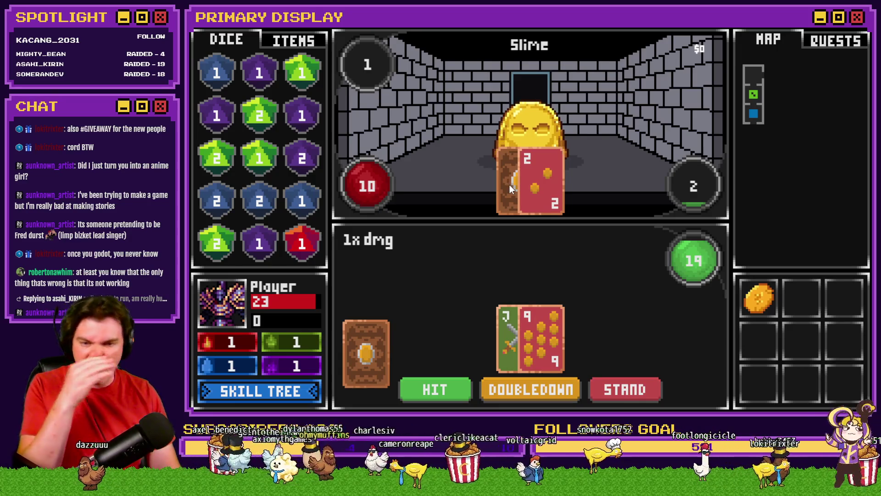
- Stand on 19 so the Slime draws and drops from 10 to 6 HP
left_click(637, 391)
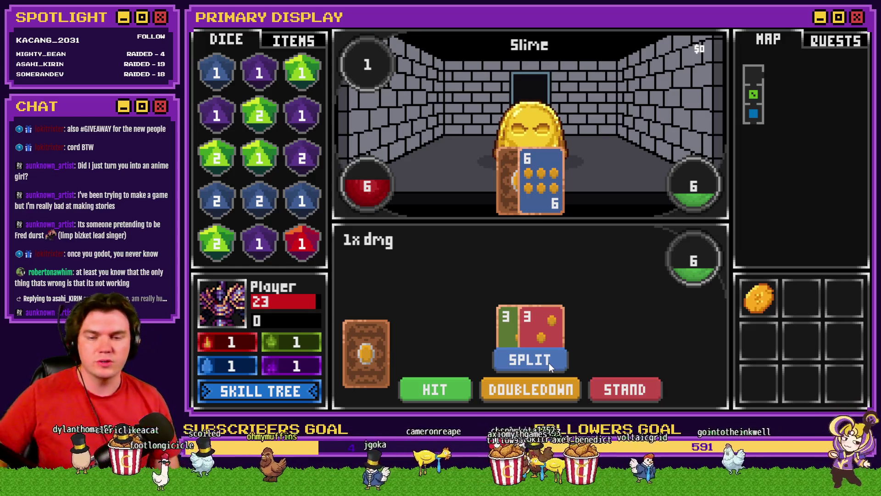
- Split the 3s, deal a 9 and a 4, add another 9, then stand
left_click(547, 361)
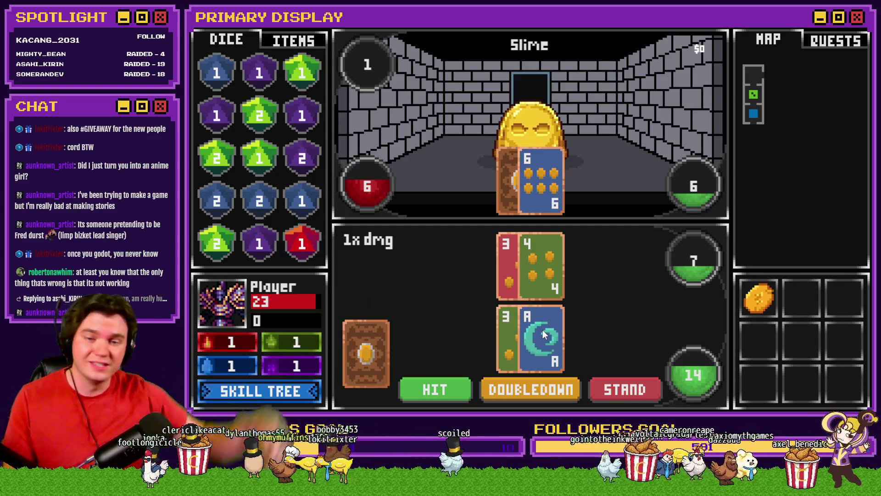
left_click(448, 383)
left_click(519, 285)
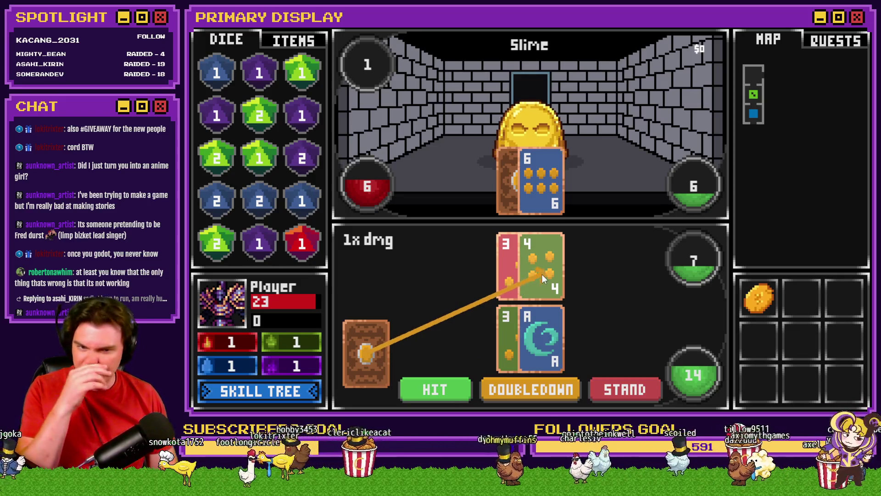
left_click(449, 393)
left_click(525, 344)
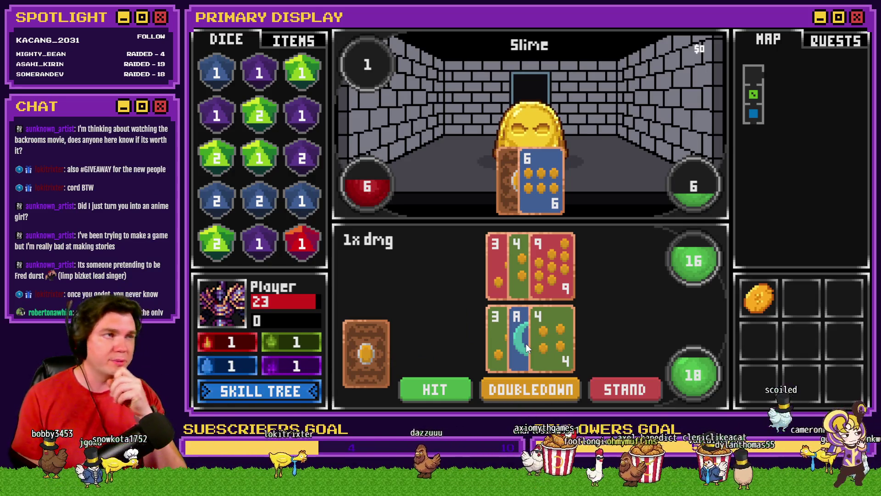
left_click(435, 389)
left_click(548, 269)
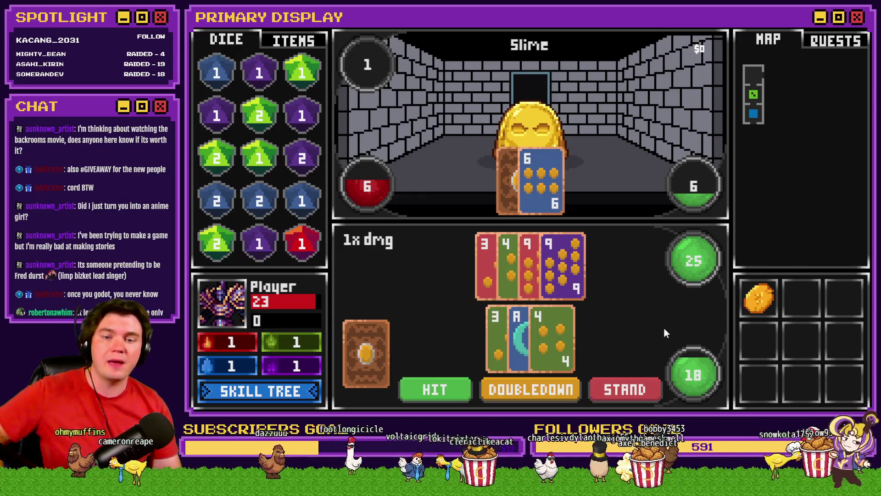
left_click(627, 387)
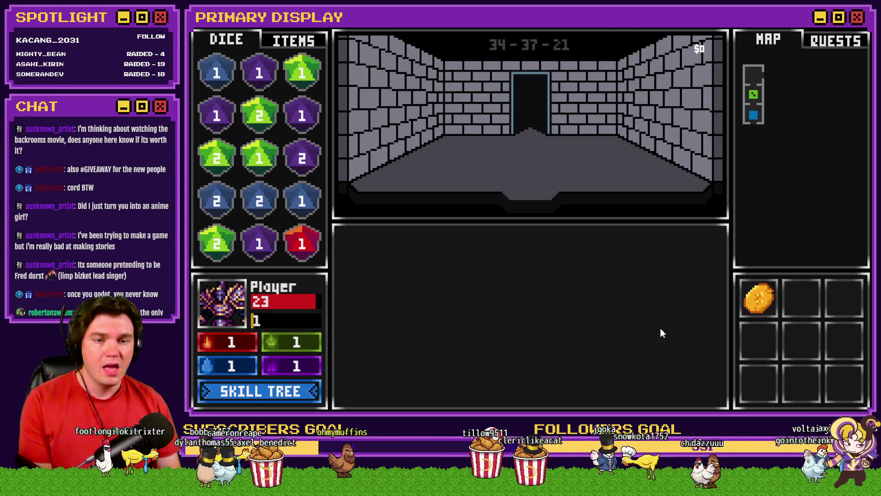
- Step into the vine-covered room and merge the first matching dice in the grid
key("w")
left_click(495, 163)
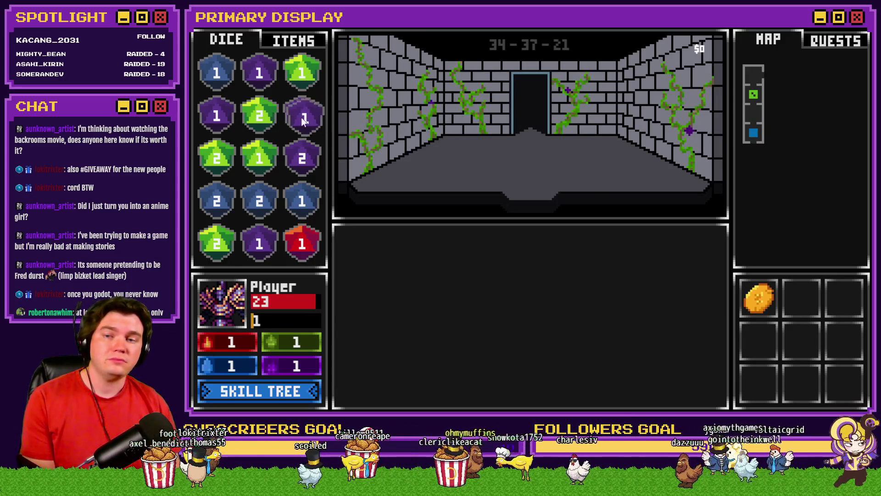
left_click_drag(217, 115, 257, 76)
left_click_drag(301, 158, 302, 115)
mouse_move(217, 201)
left_mouse_down()
mouse_move(261, 202)
mouse_move(225, 123)
left_mouse_up()
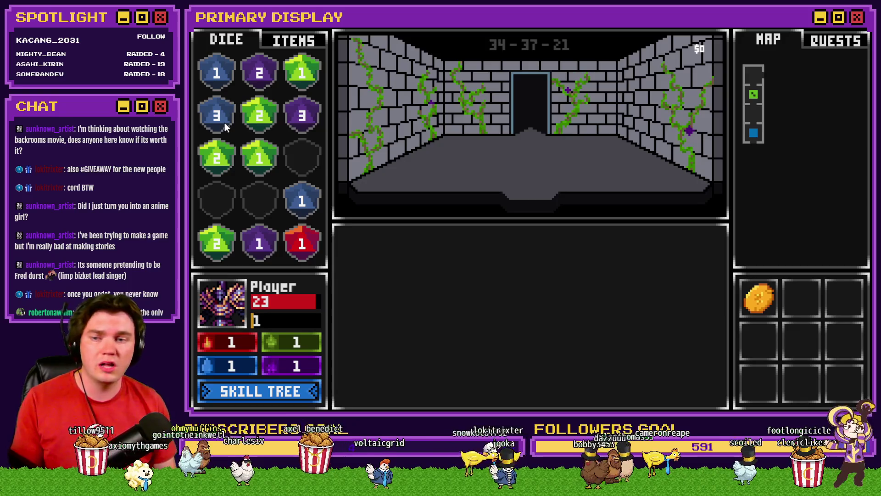
- Merge the green 2s into a 3, rearrange the purple dice, and merge the green 1s
left_click_drag(230, 139, 259, 115)
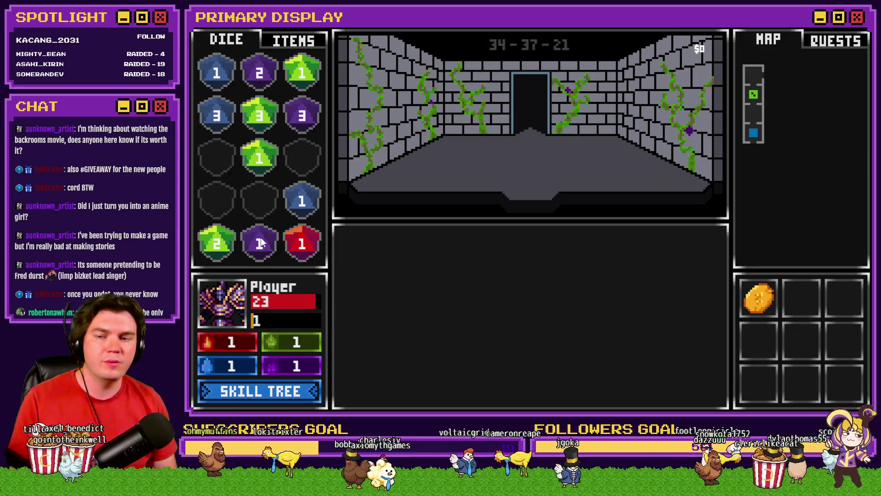
left_click_drag(259, 243, 302, 158)
left_click_drag(302, 115, 216, 201)
mouse_move(259, 71)
left_mouse_down()
mouse_move(259, 201)
mouse_move(301, 148)
mouse_move(302, 114)
left_mouse_up()
left_click_drag(302, 158, 302, 201)
mouse_move(260, 117)
left_mouse_down()
mouse_move(220, 161)
mouse_move(302, 158)
left_mouse_up()
left_click_drag(297, 69, 302, 158)
mouse_move(302, 158)
left_mouse_down()
mouse_move(280, 221)
mouse_move(229, 267)
mouse_move(218, 167)
left_mouse_up()
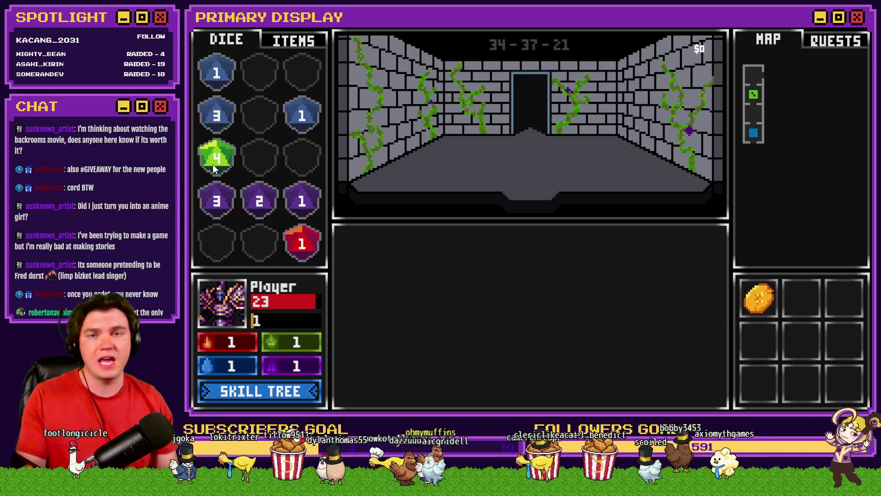
- View items, quests and map, read the Coin of Axiomyth description, then advance a room
left_click(281, 43)
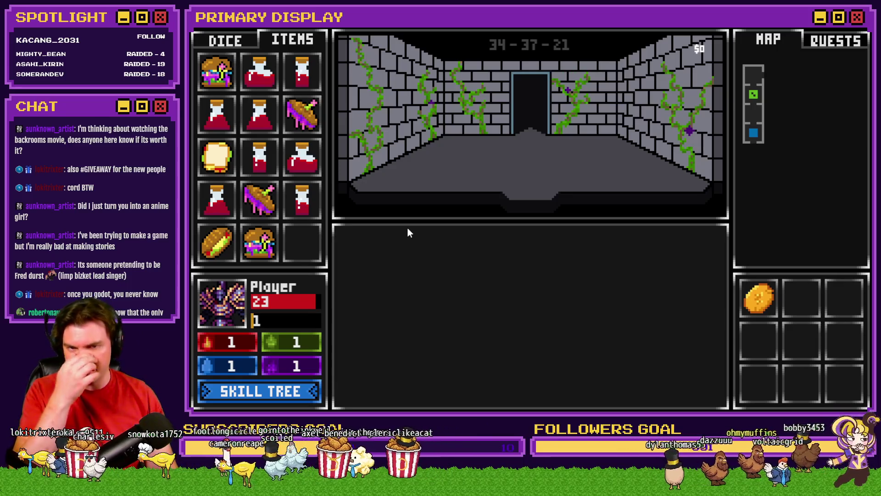
left_click(836, 41)
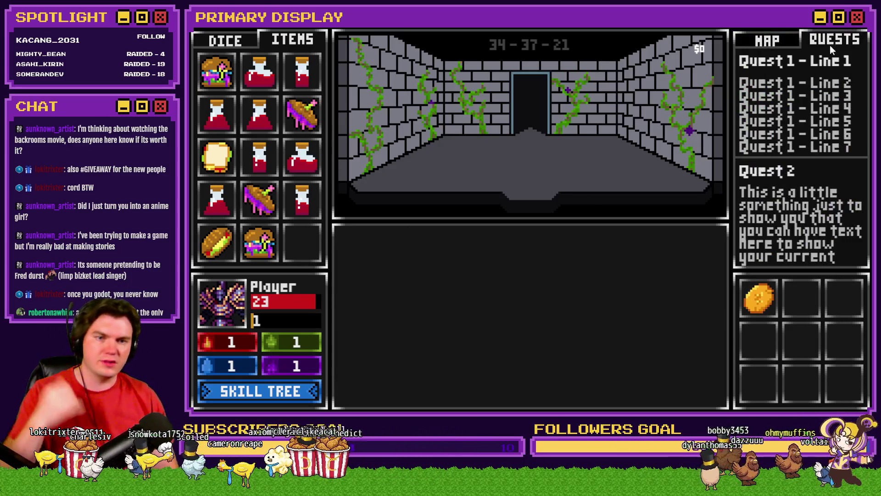
left_click(773, 42)
mouse_move(763, 298)
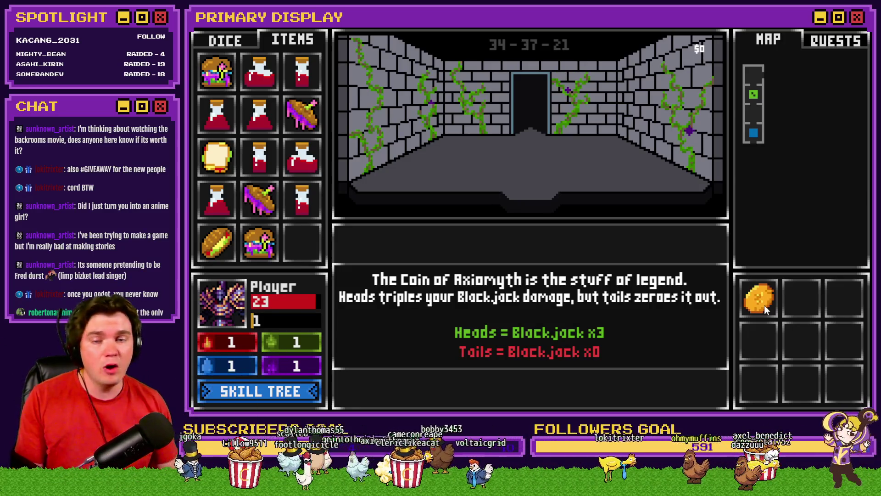
key("w")
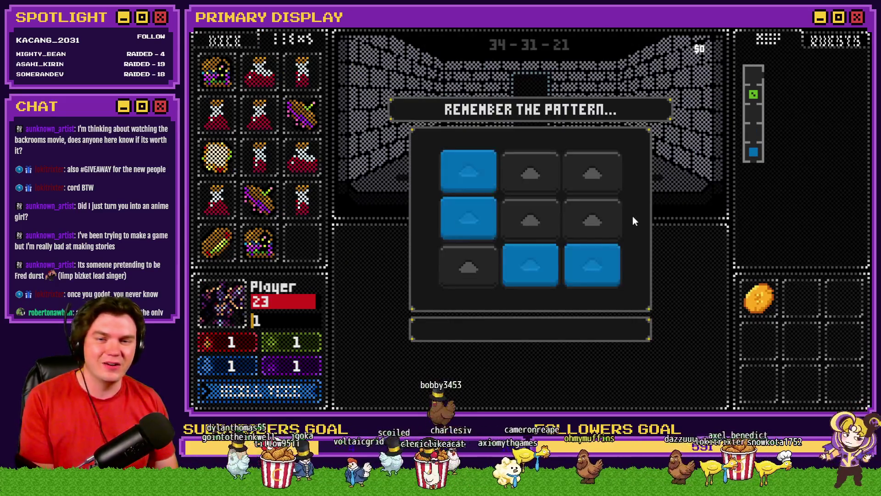
- Repeat the pattern top-left, middle-left, bottom-middle, bottom-right, then move on to the chest room
left_click(478, 177)
left_click(477, 235)
left_click(528, 259)
left_click(567, 261)
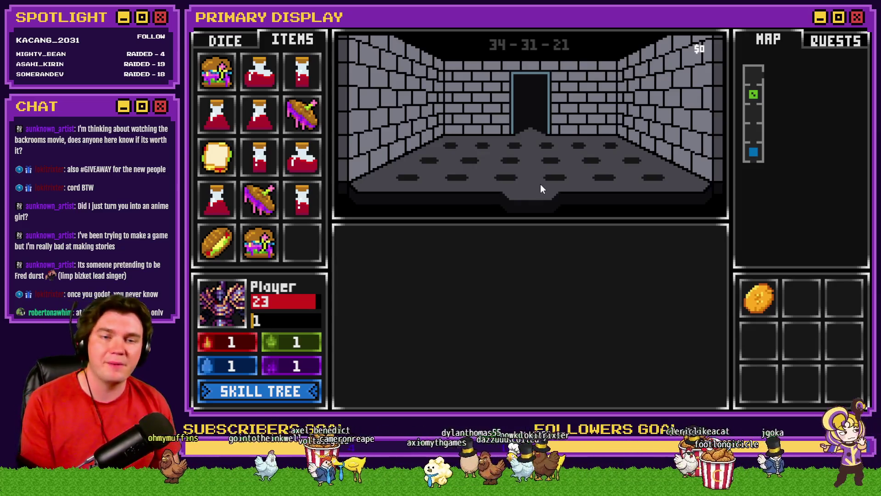
left_click(541, 185)
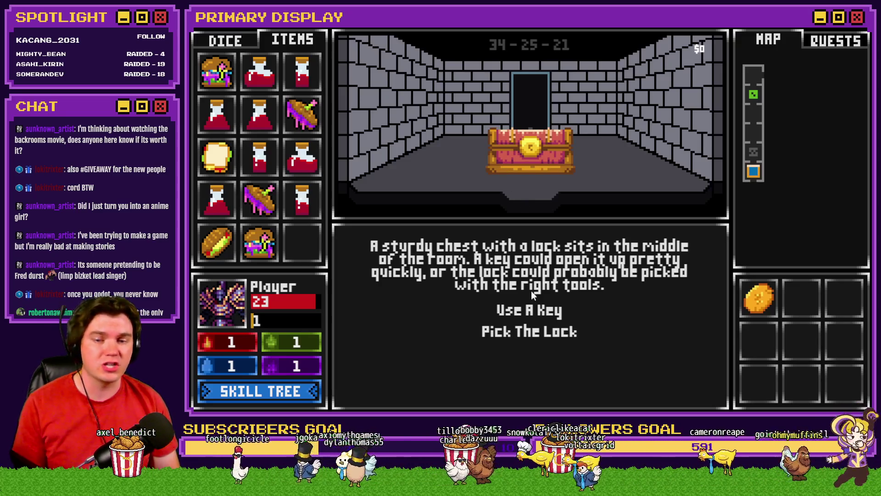
- Open the chest, see 'The sturdy chest is empty.', and exit the playtest to the database
left_click(540, 310)
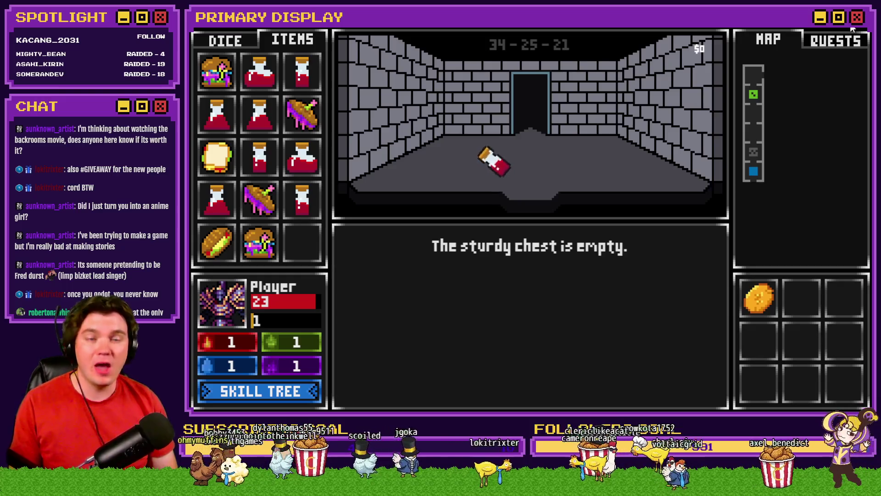
key("alt+F4")
left_click(514, 48)
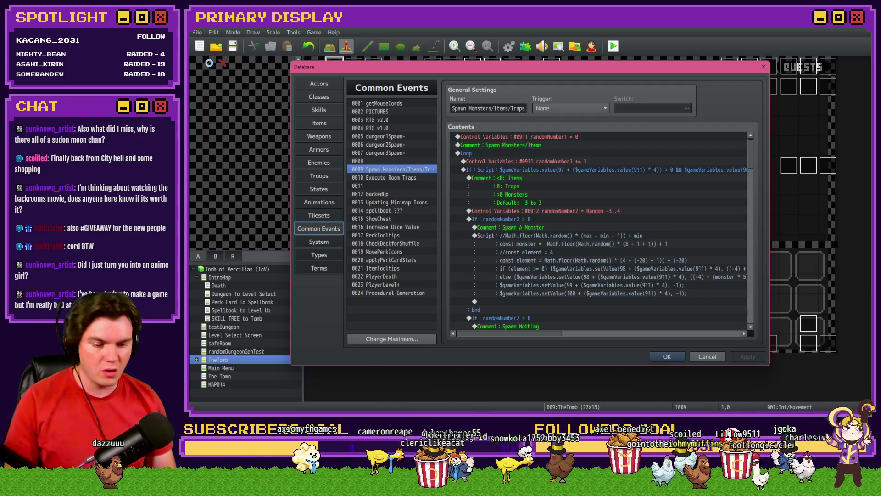
- Switch from RPG Maker MV to the browser and bring up the Discord server
key("alt+Tab")
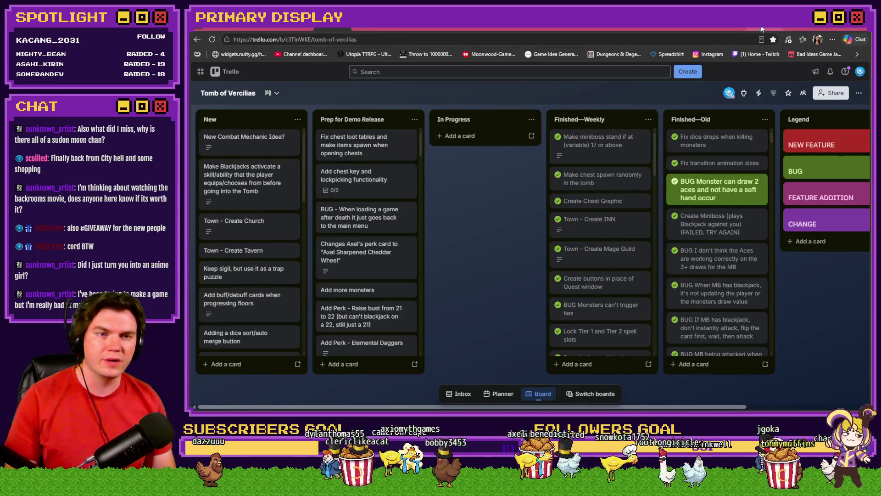
left_click(761, 29)
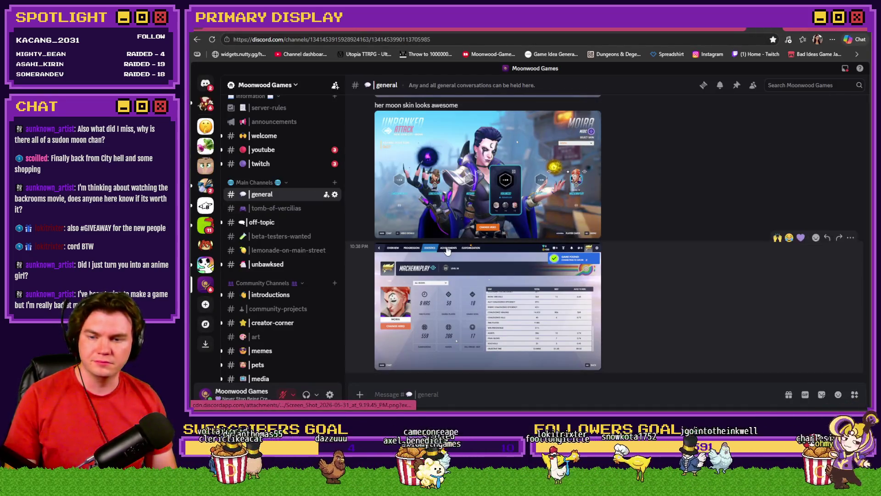
- In #creator-corner, react to the Gelli Fields launch post with 🙌 and 💜
left_click(281, 326)
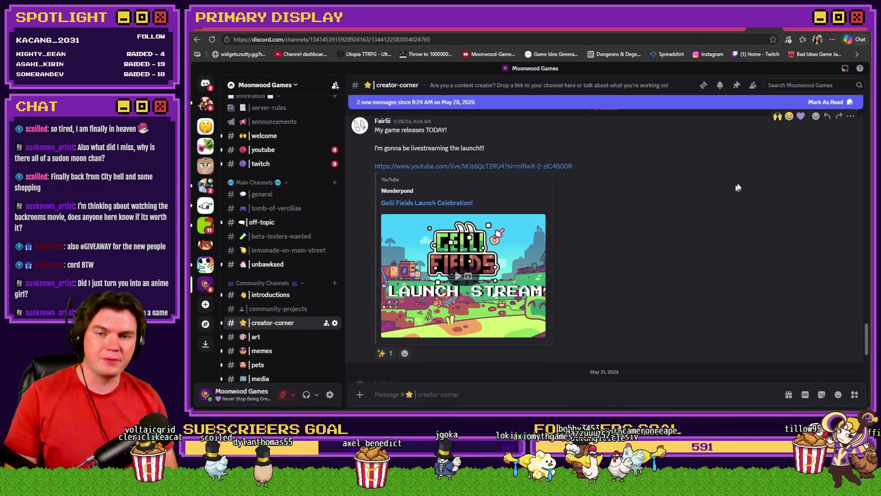
left_click(778, 116)
left_click(801, 115)
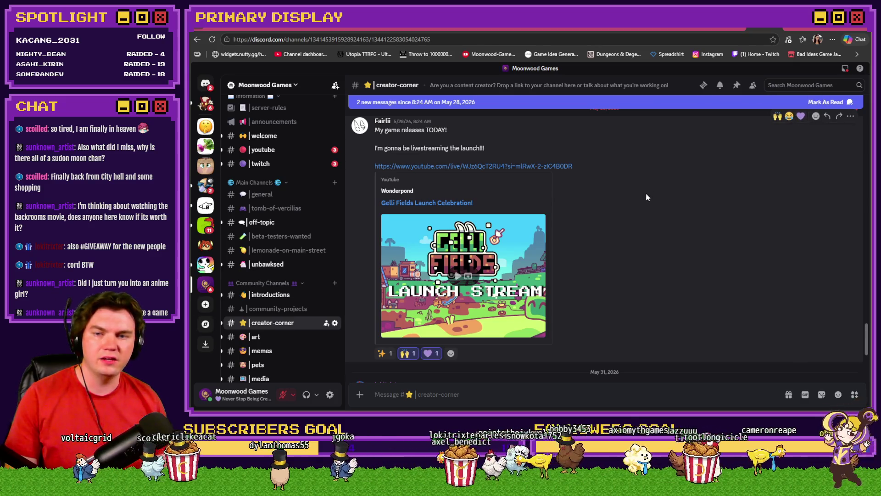
scroll(645, 205, "down", 3)
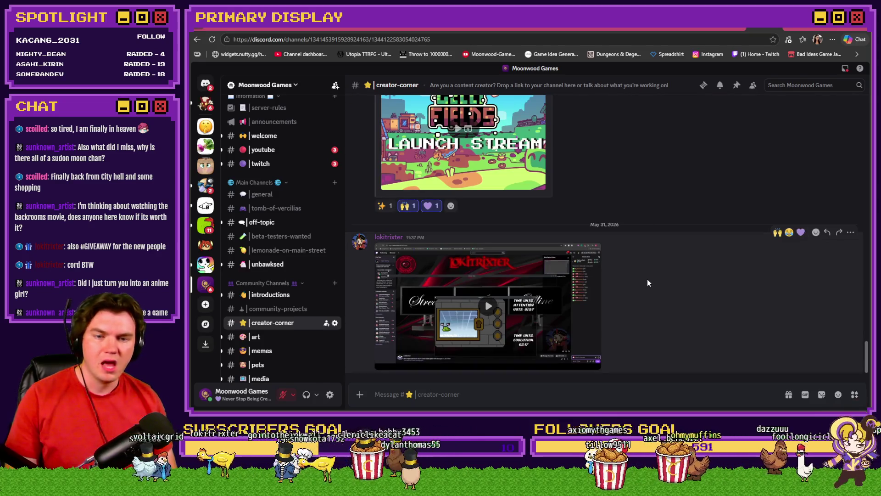
- Play the shared stream clip, pop it out to picture-in-picture, and enlarge it
left_click(486, 307)
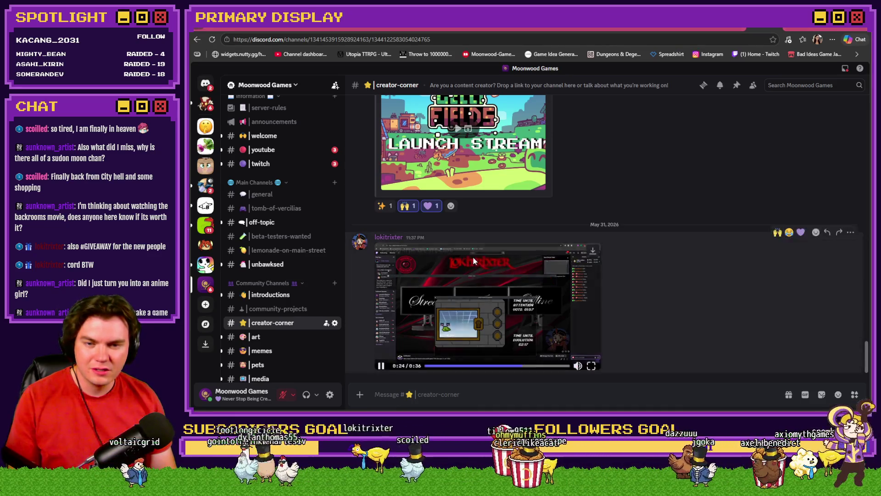
left_click(474, 261)
mouse_move(862, 271)
left_mouse_down()
mouse_move(372, 114)
mouse_move(276, 28)
left_mouse_up()
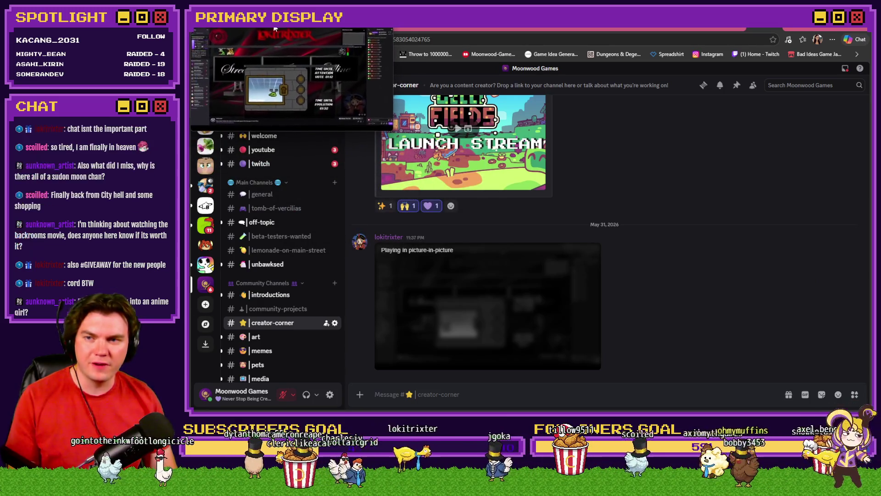
mouse_move(393, 130)
left_mouse_down()
mouse_move(586, 249)
mouse_move(850, 379)
mouse_move(871, 407)
left_mouse_up()
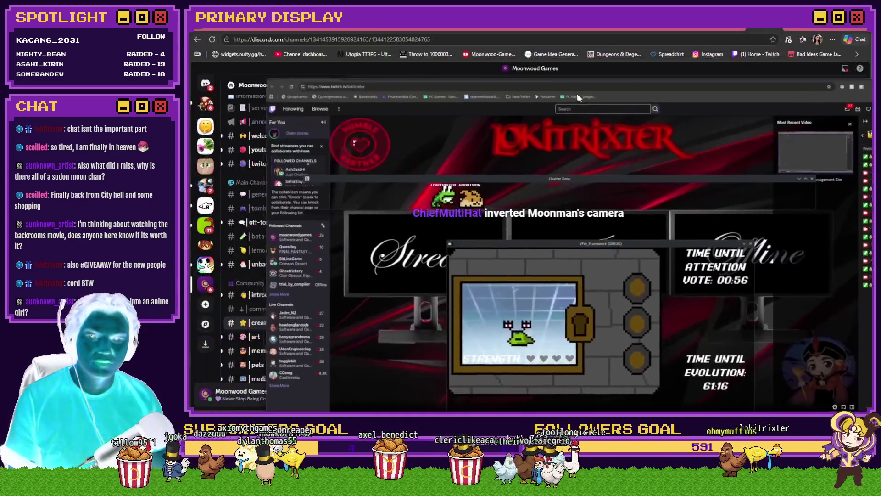
key("Escape")
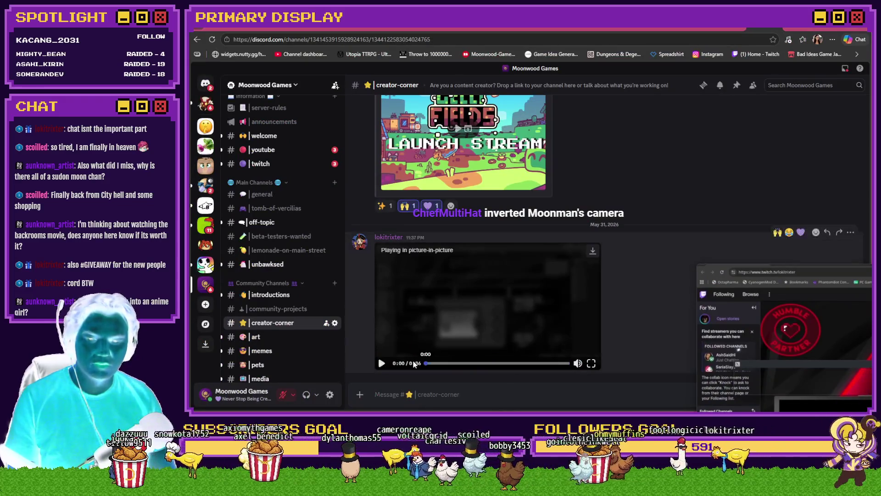
left_click_drag(697, 265, 335, 92)
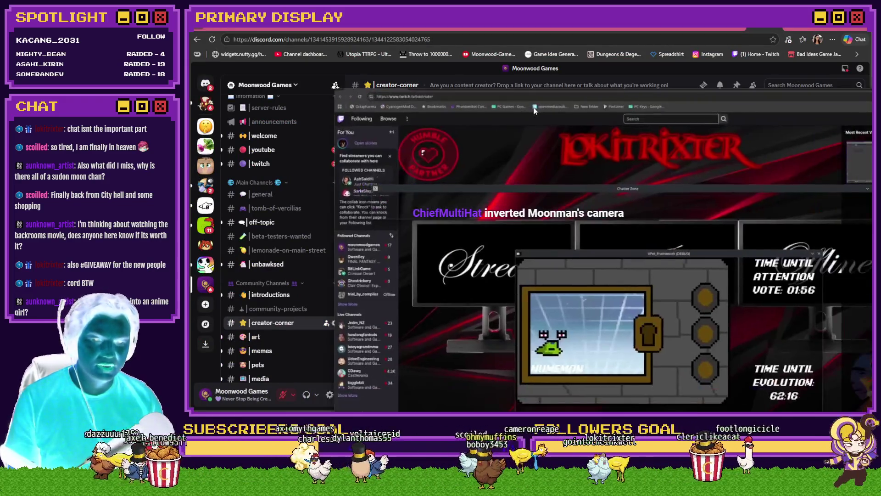
- Send !join and !boss in the Twitch stream chat, then close the finished clip
key("Return")
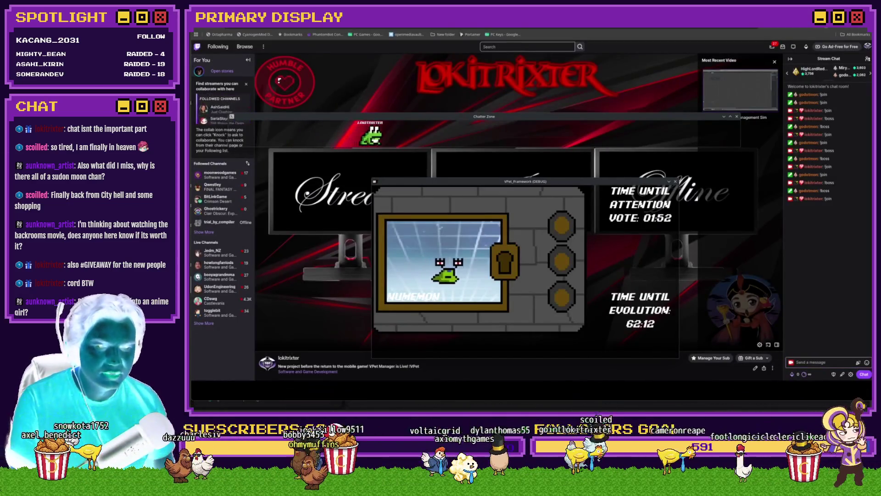
mouse_move(231, 401)
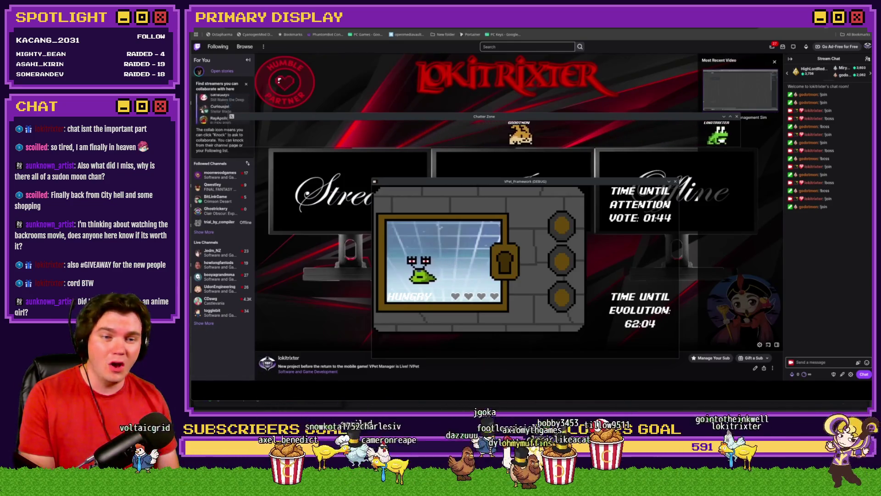
left_click(836, 364)
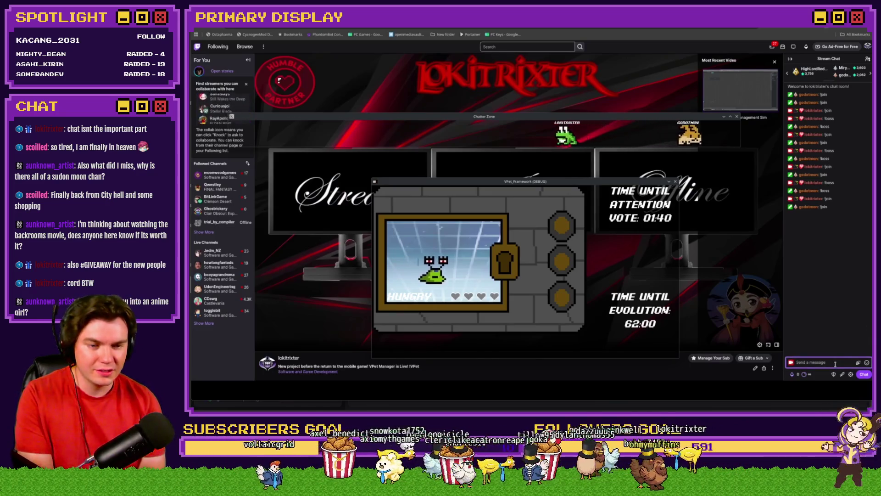
type("!boss")
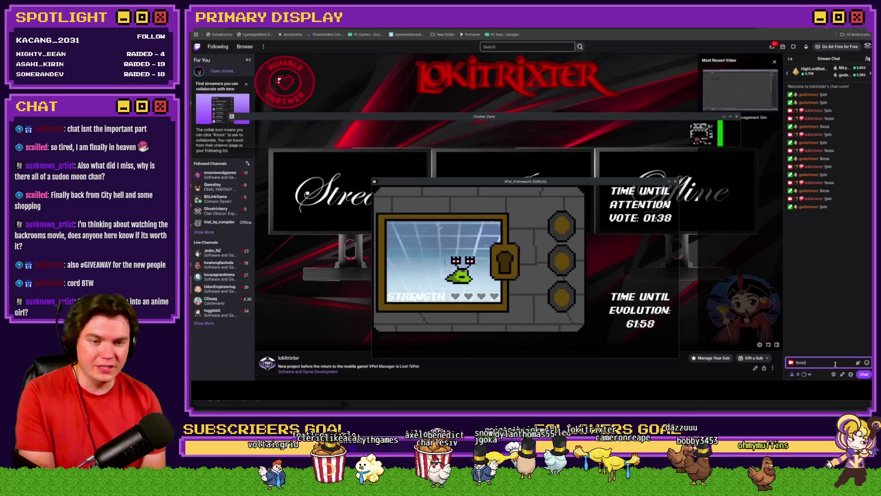
key("Return")
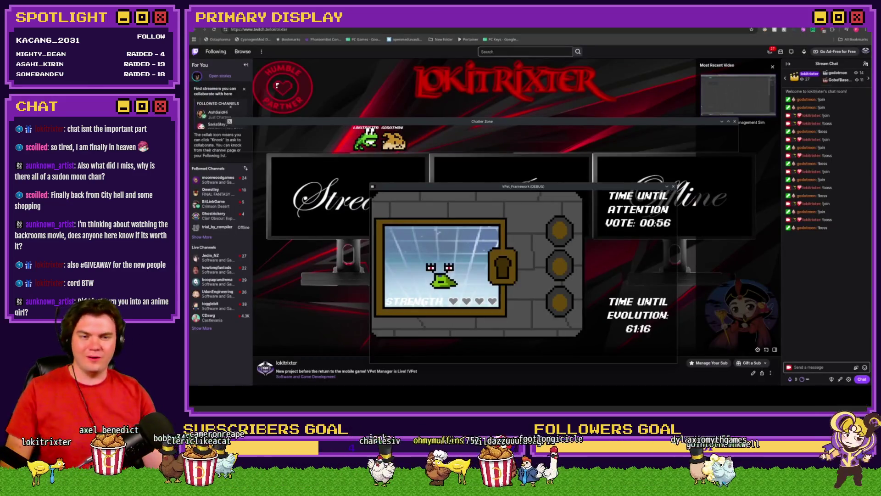
key("Escape")
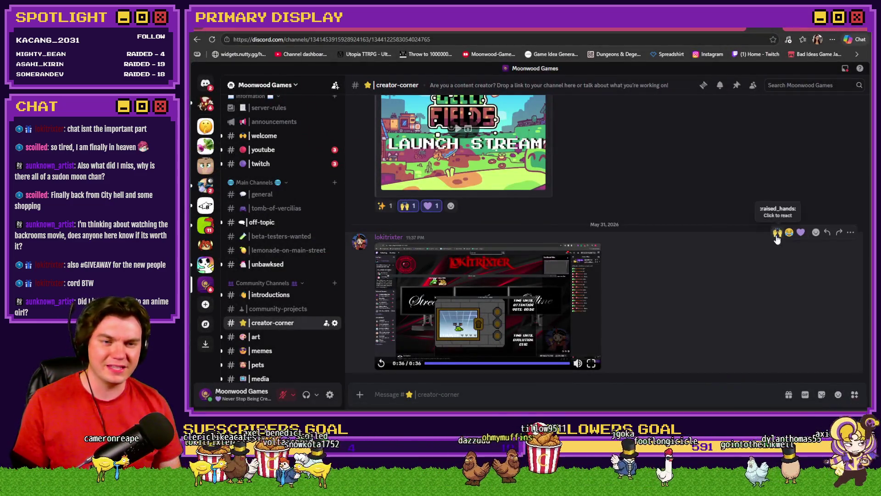
- React 🙌 and 💜 to the video post, then open #game-key-giveaways and the giveaway wheel page
left_click(778, 232)
left_click(801, 220)
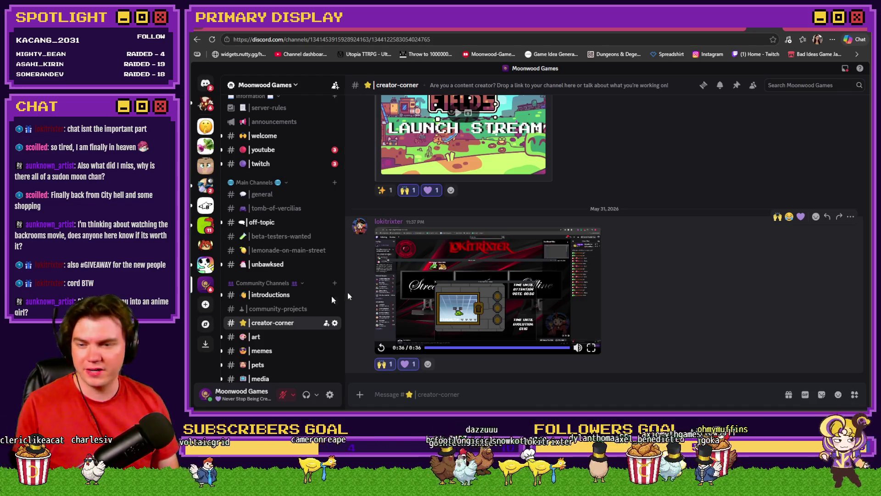
scroll(286, 250, "down", 4)
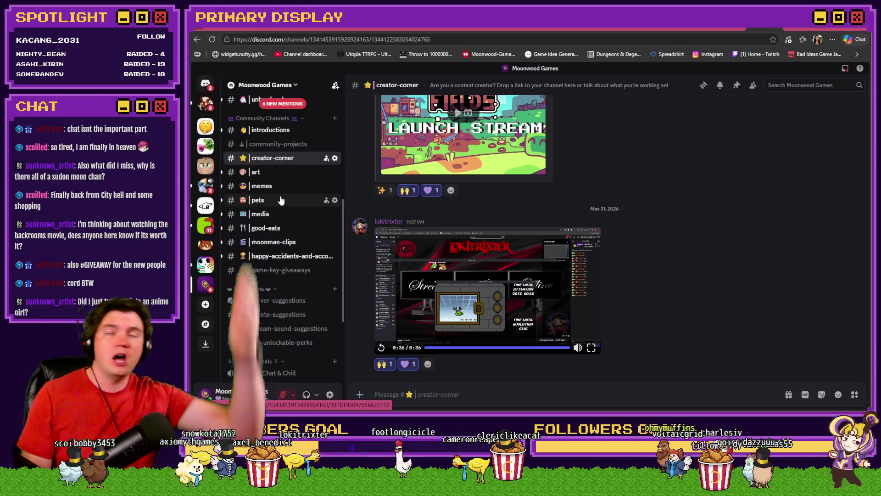
left_click(295, 272)
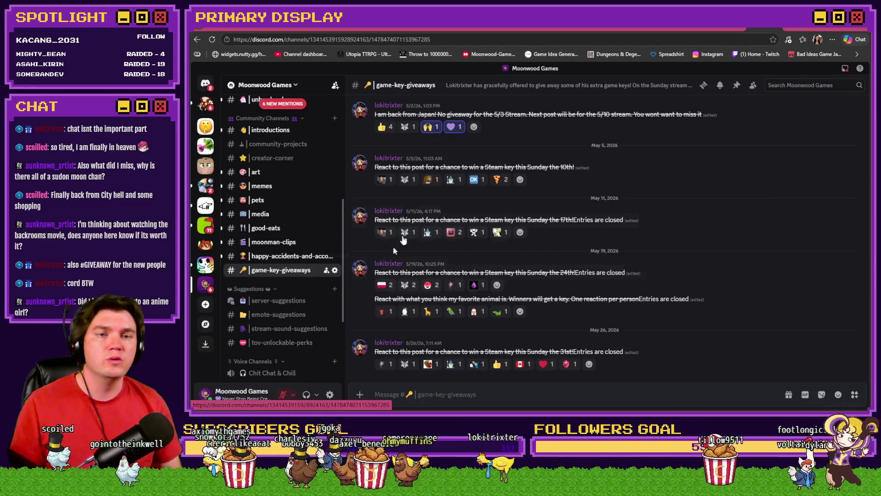
left_click(657, 30)
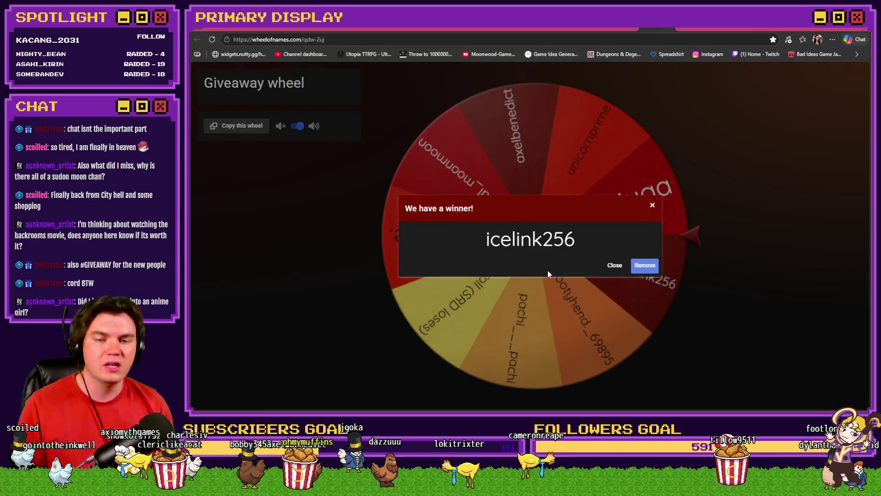
- Close the Wheel of Names winner announcement and go back to Discord's giveaways channel
left_click(614, 266)
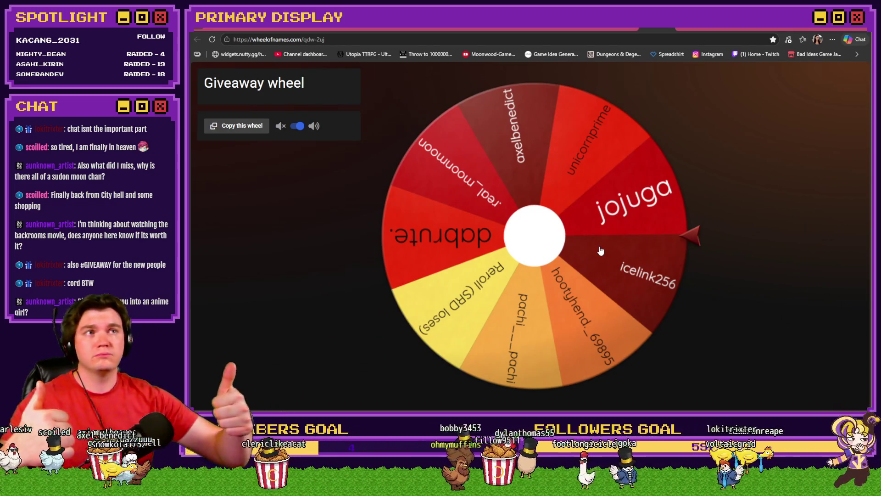
left_click(755, 29)
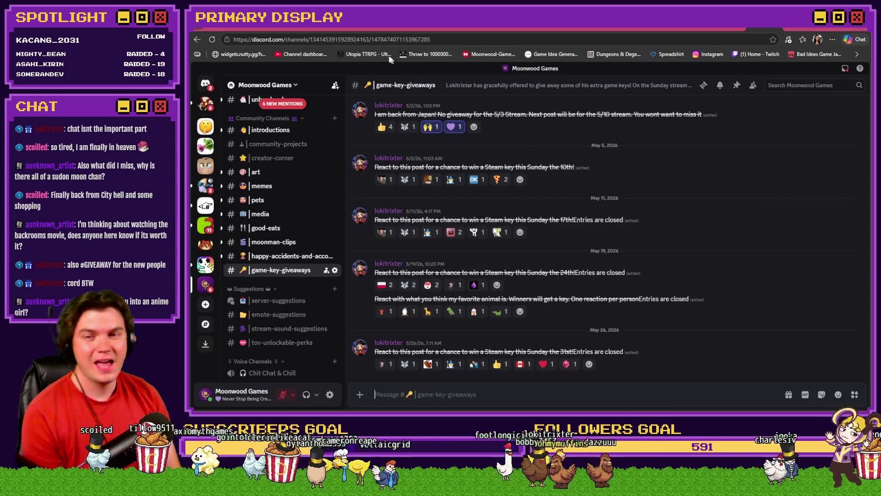
- Leave Discord's giveaways channel for the Tomb of Vercilias Trello board in the browser
key("ctrl+Tab")
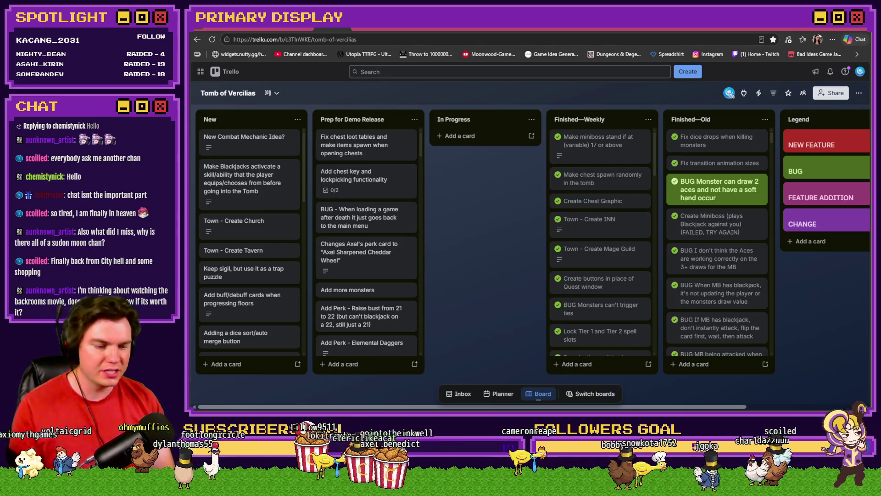
key("alt+Tab")
key("alt+Tab")
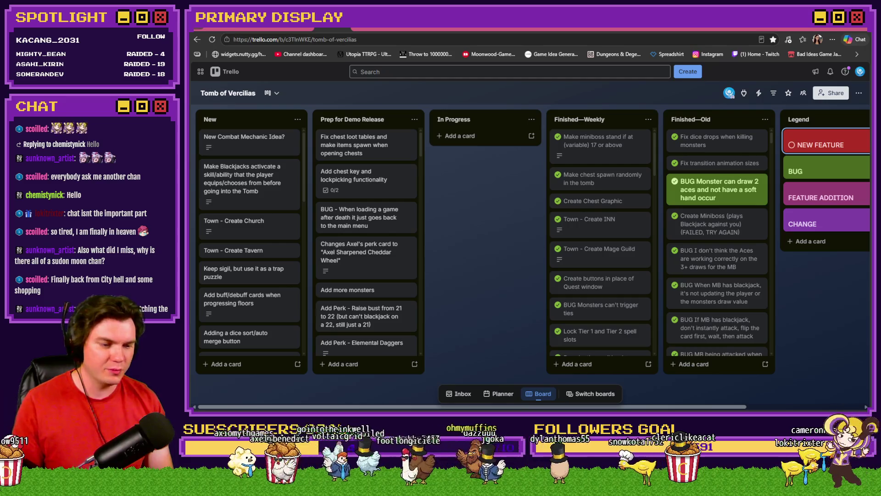
- Return to RPG Maker MV's Common Events database and open the randomNumber2 random range command
key("alt+Tab")
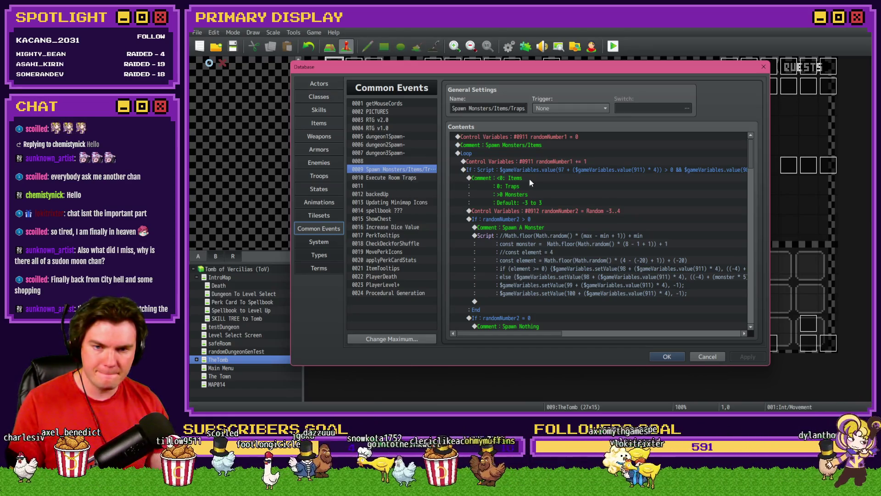
double_click(556, 211)
- Change randomNumber2's random upper bound to -1, giving a -3 to -1 range, and select 0015 ShowChest
double_click(633, 264)
type("-1")
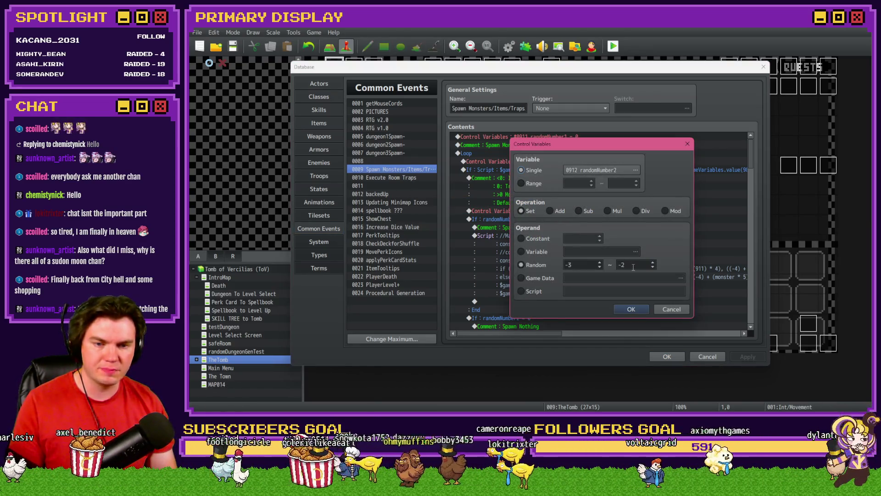
left_click(638, 306)
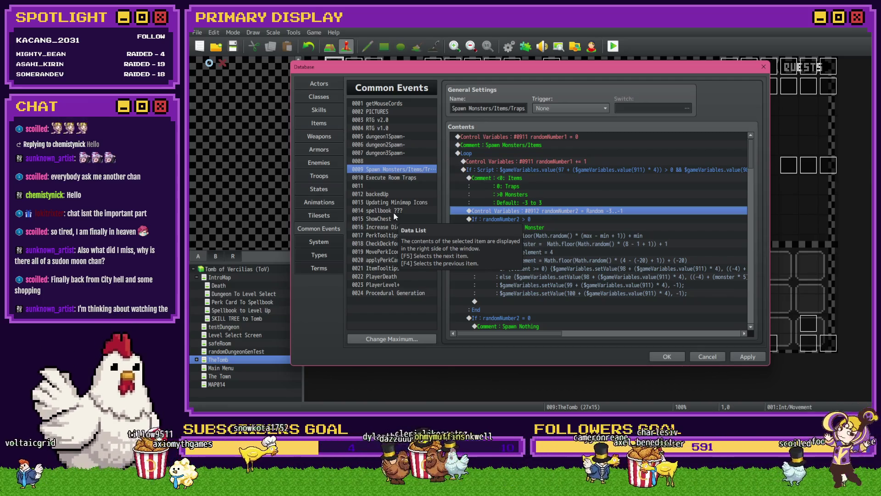
left_click(393, 218)
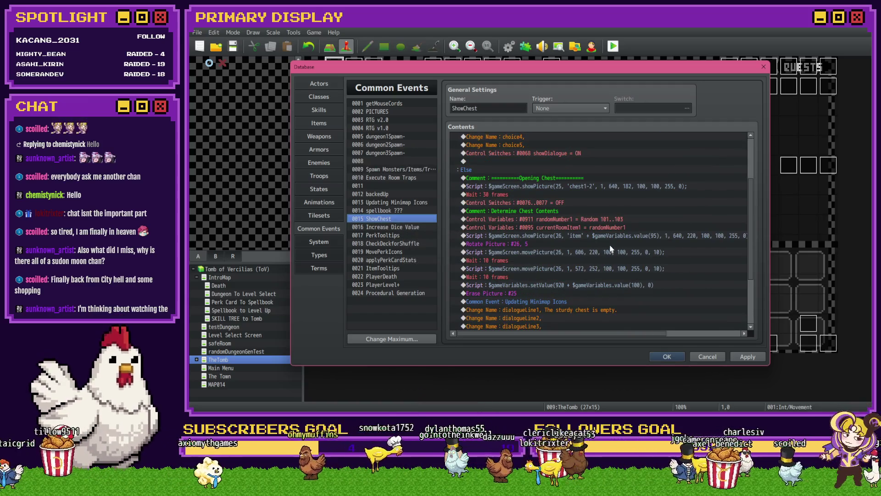
- Edit the first item move's duration and set the wait after it to 30 frames
left_click(610, 235)
left_click(609, 244)
double_click(607, 252)
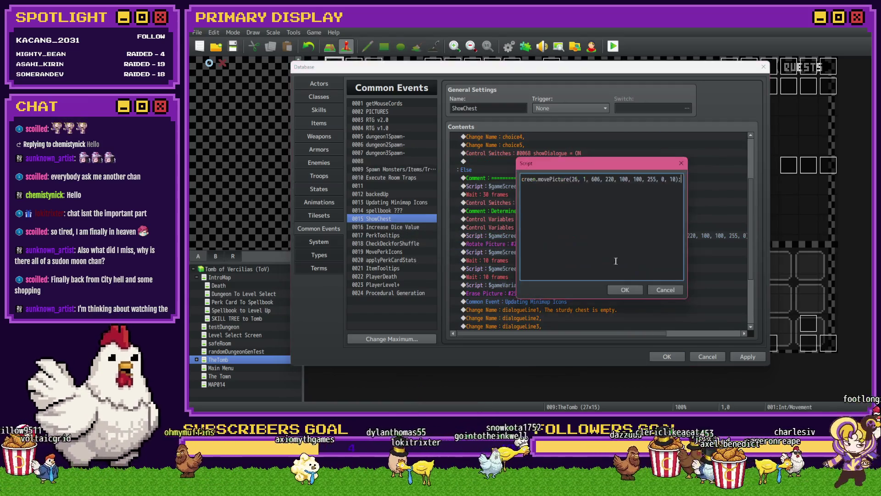
key("BackSpace")
type("3")
left_click(625, 290)
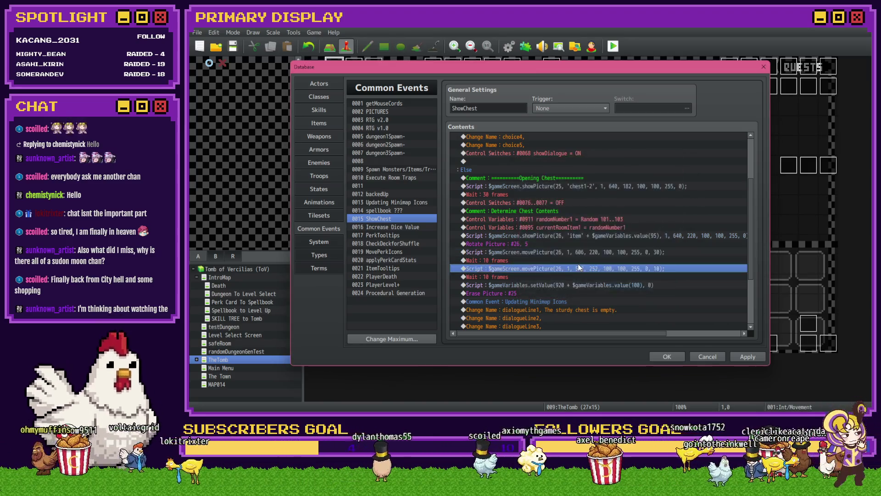
double_click(583, 260)
type("30")
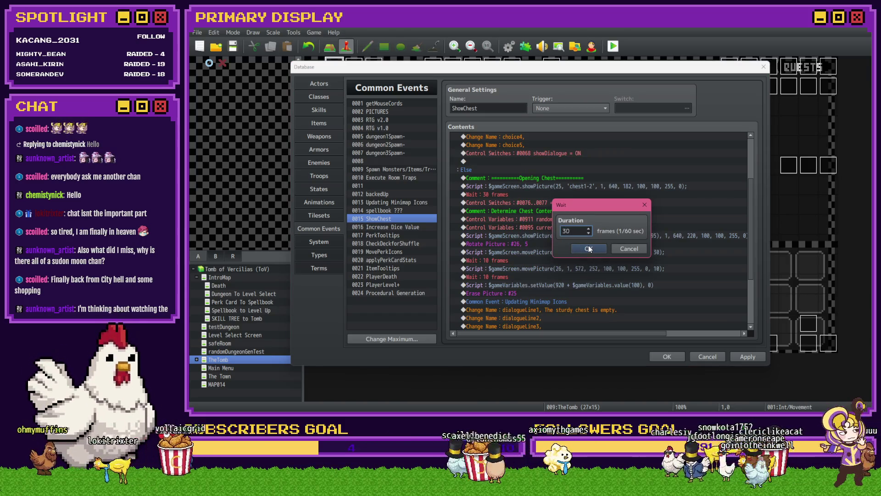
left_click(589, 249)
- Edit the second item move's duration and set the wait after it to 30 frames
double_click(579, 268)
key("BackSpace")
type("30)")
left_click(625, 289)
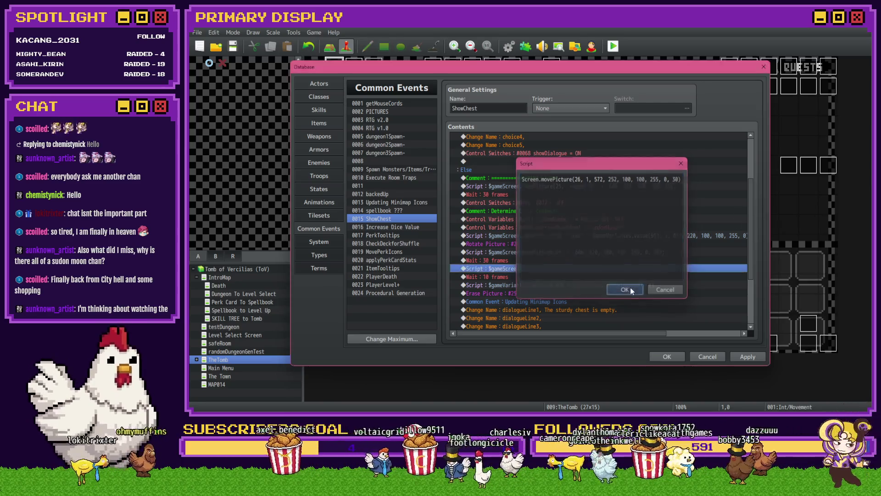
double_click(536, 277)
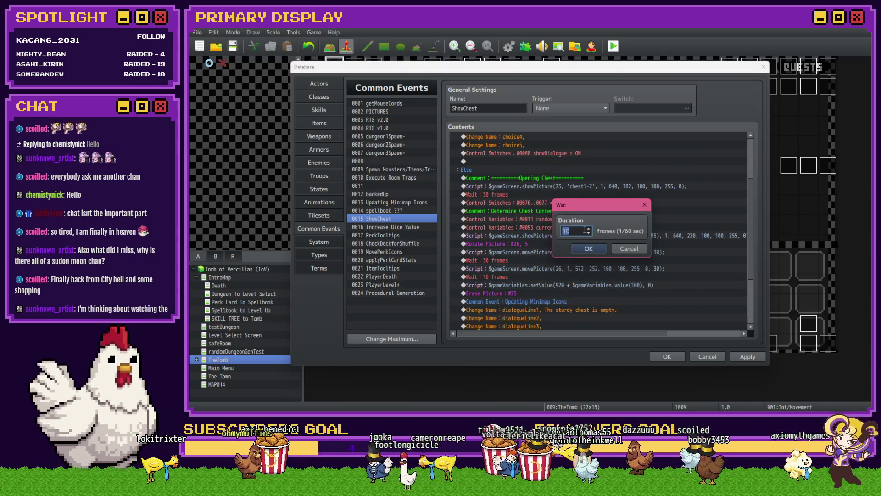
type("0, 3")
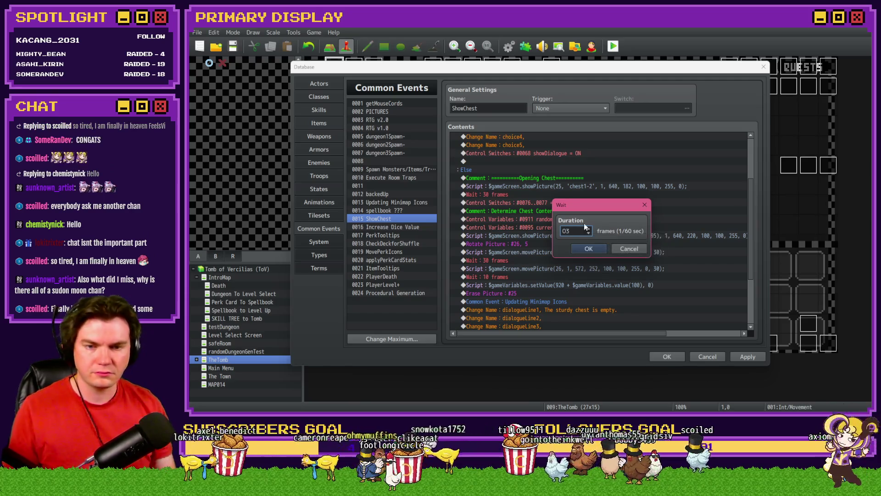
type("0")
key("Return")
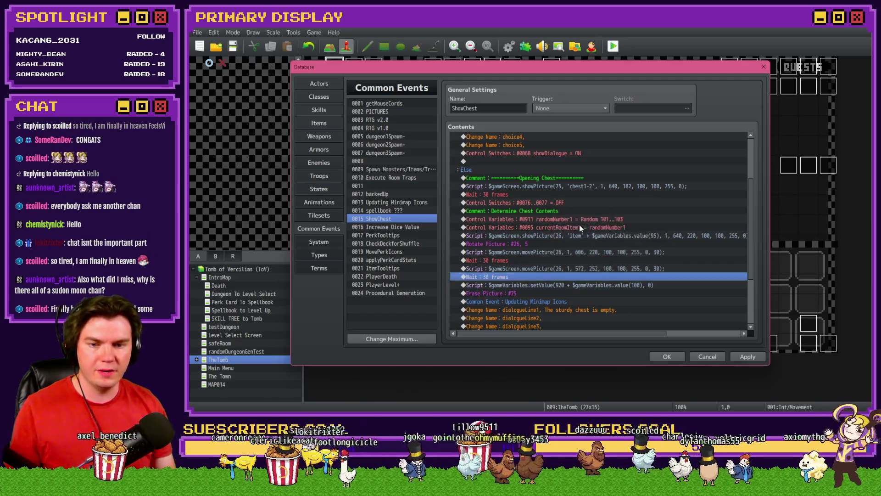
- Set the first item move's duration to 60 frames and its following wait to 60
left_click(618, 260)
left_click(614, 268)
left_click(611, 277)
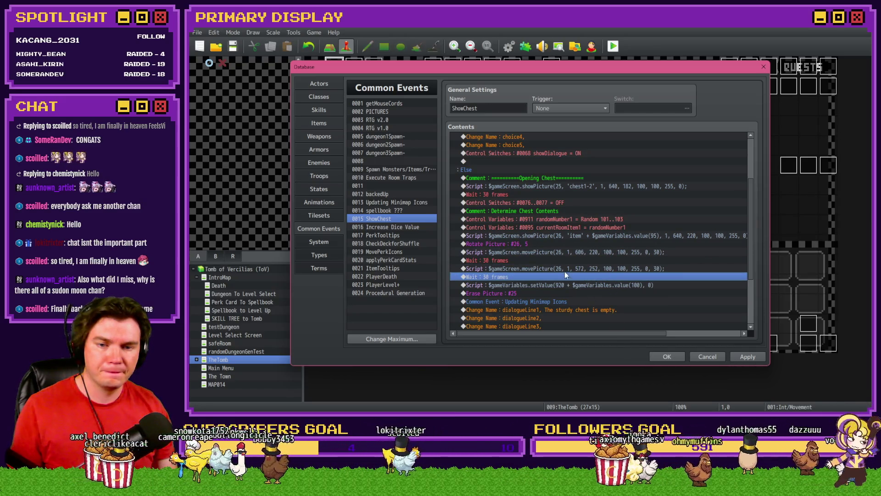
left_click(564, 260)
double_click(564, 252)
double_click(671, 179)
type("60")
left_click(626, 290)
double_click(625, 260)
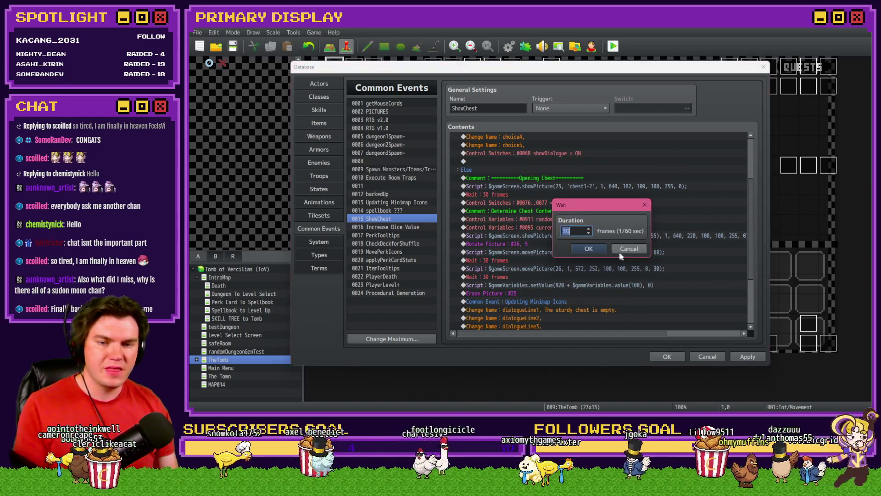
type("60")
left_click(585, 249)
- Set the second item move's duration to 60 frames and its following wait to 60
double_click(592, 268)
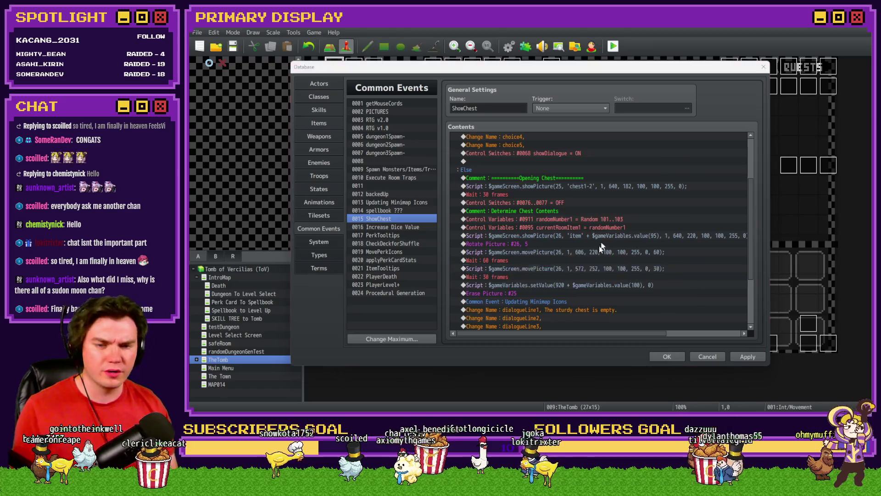
double_click(672, 179)
type("60")
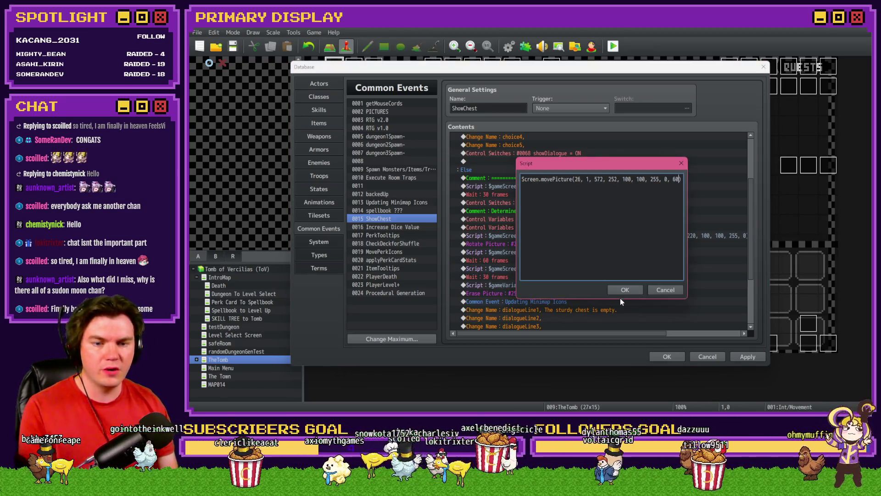
left_click(625, 290)
double_click(574, 276)
type("60")
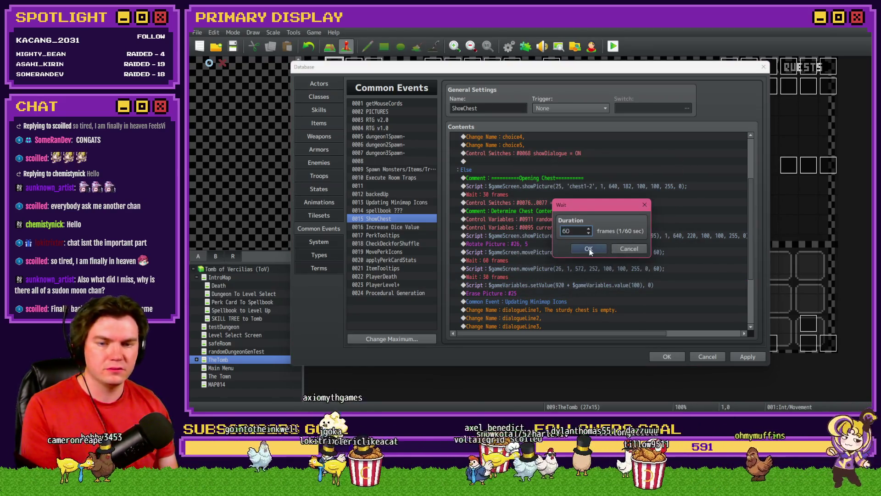
left_click(587, 249)
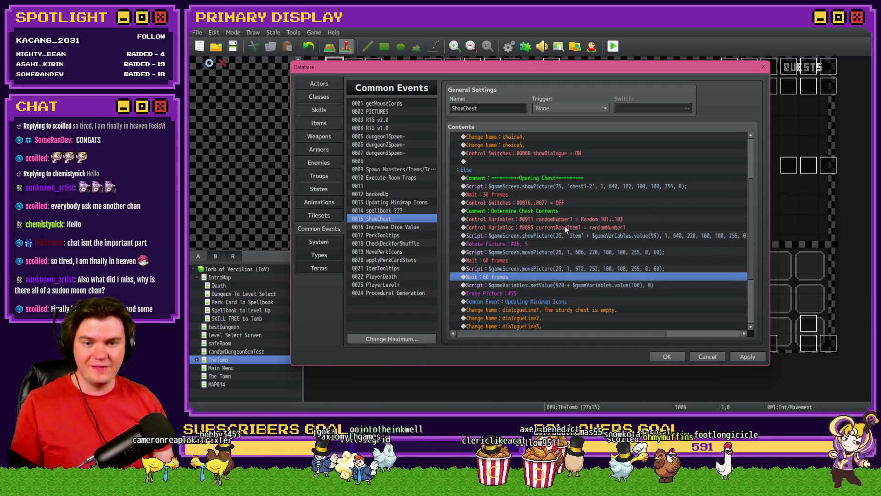
- Paste Rotate Picture #26 after the second wait with speed 0 and save the database
left_click(554, 244)
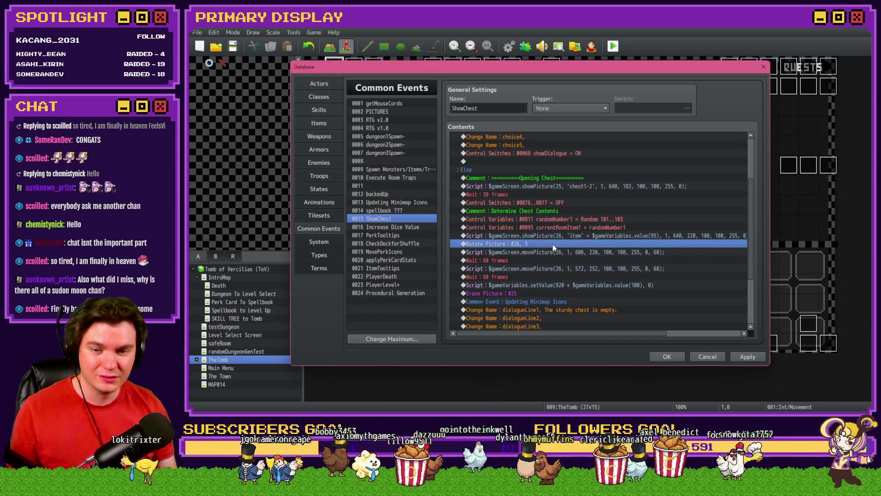
left_click(524, 276)
key("ctrl+v")
double_click(524, 285)
double_click(626, 235)
type("0")
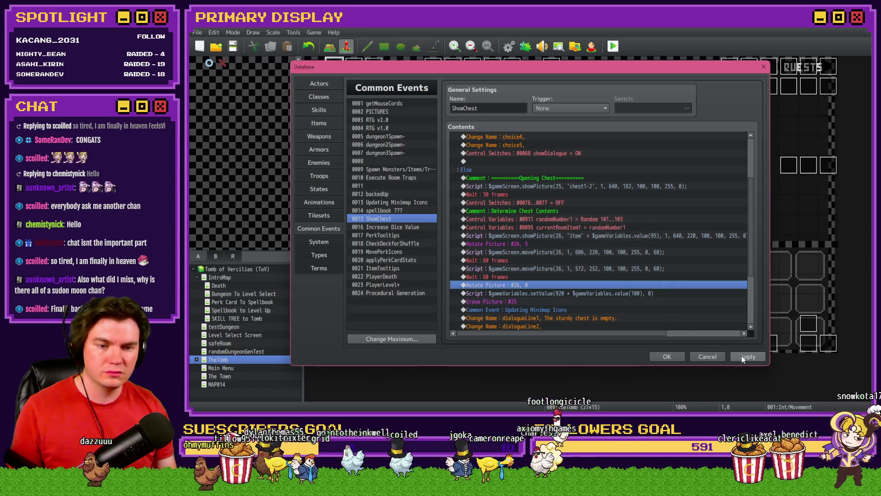
left_click(666, 357)
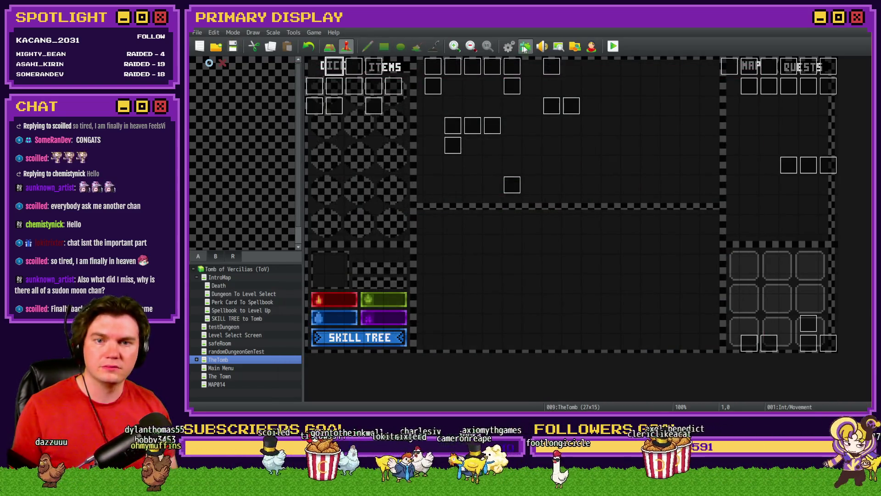
left_click(613, 46)
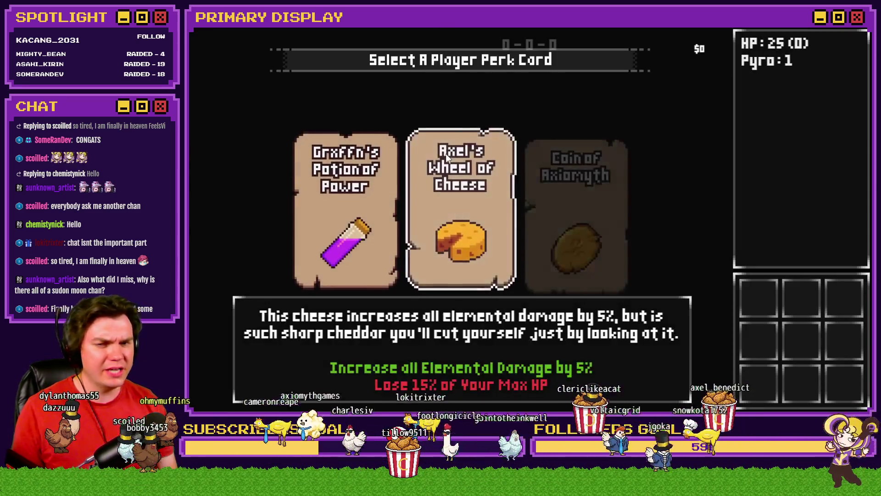
left_click(447, 156)
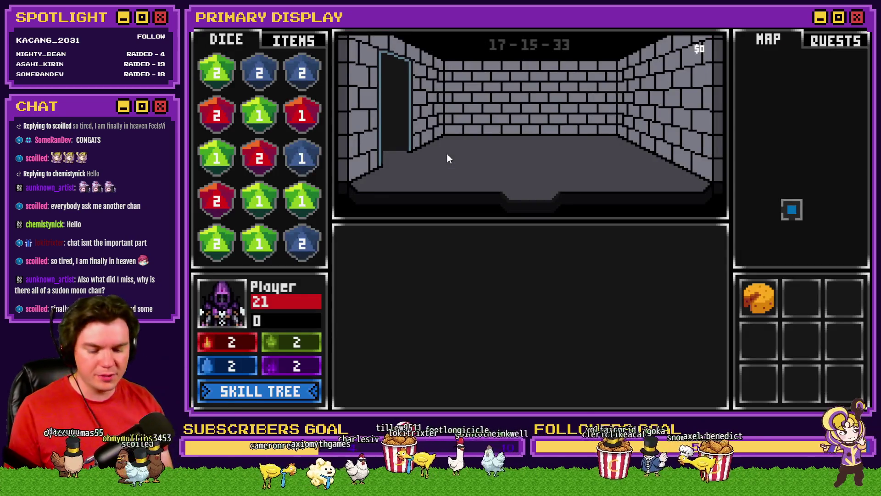
key("F9")
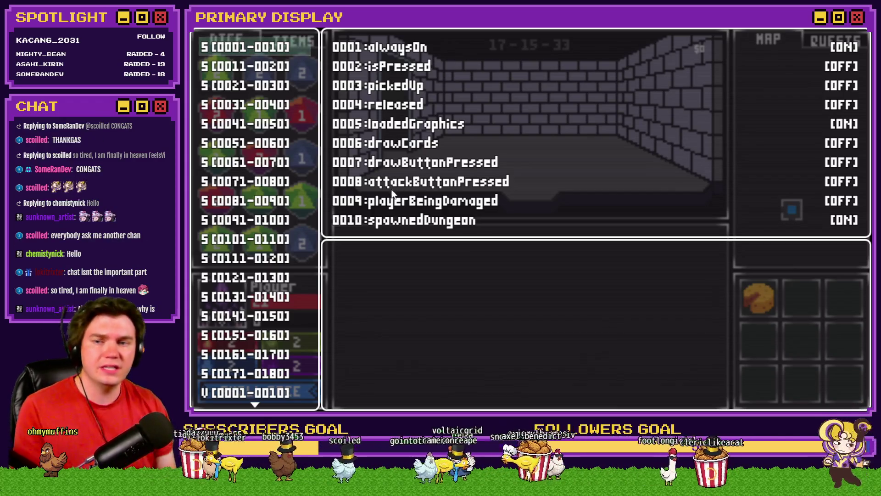
scroll(294, 120, "down", 15)
scroll(283, 63, "up", 1)
key("Up")
key("Up")
key("Up")
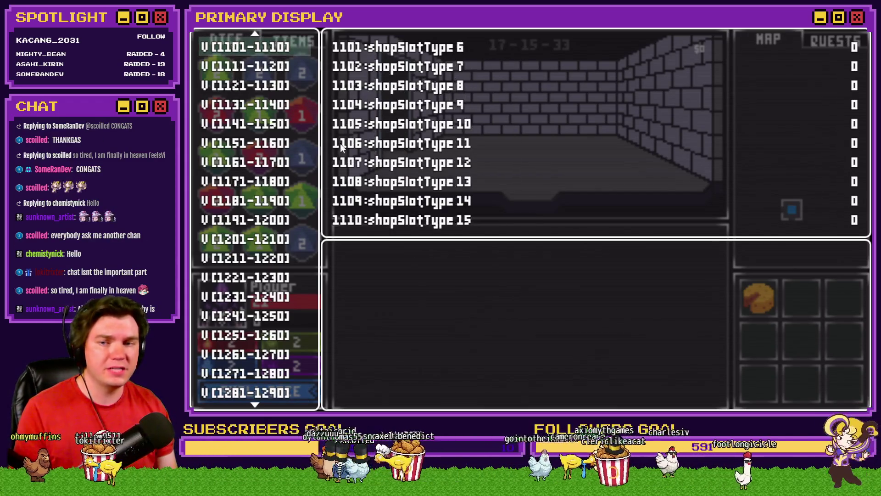
key("Up")
key("Up")
key("Up")
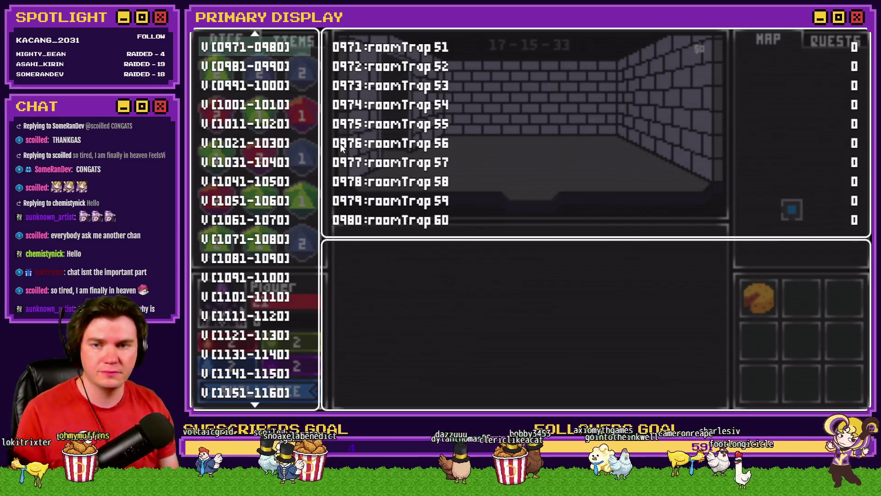
key("Down")
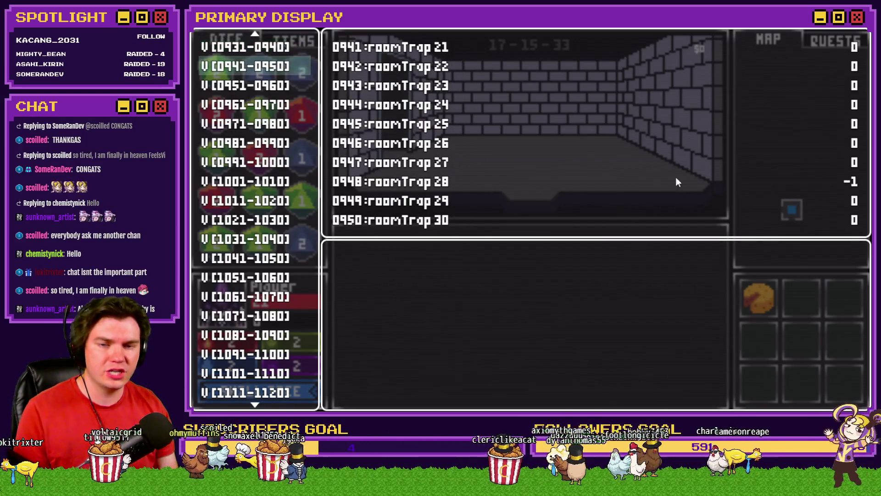
key("Escape")
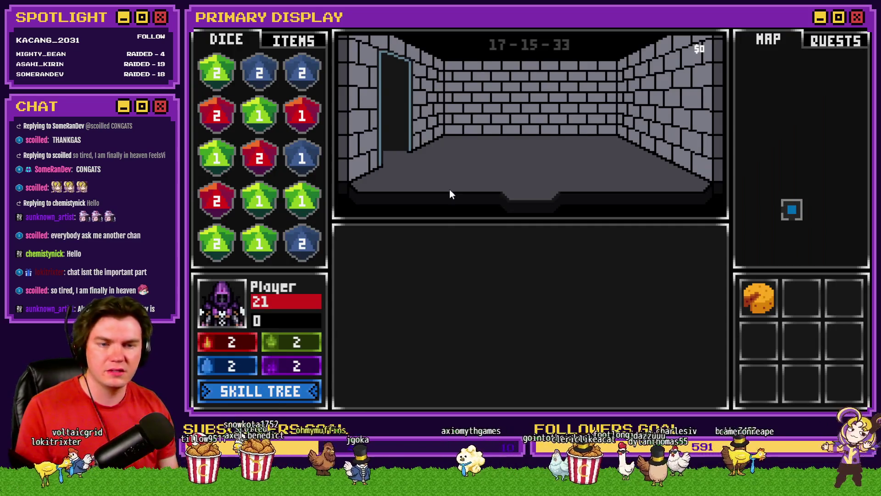
key("Up")
key("Up")
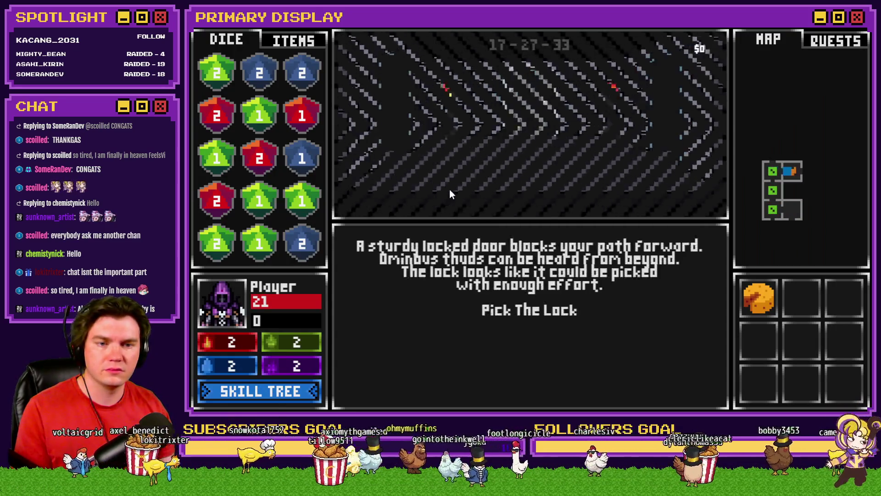
key("Up")
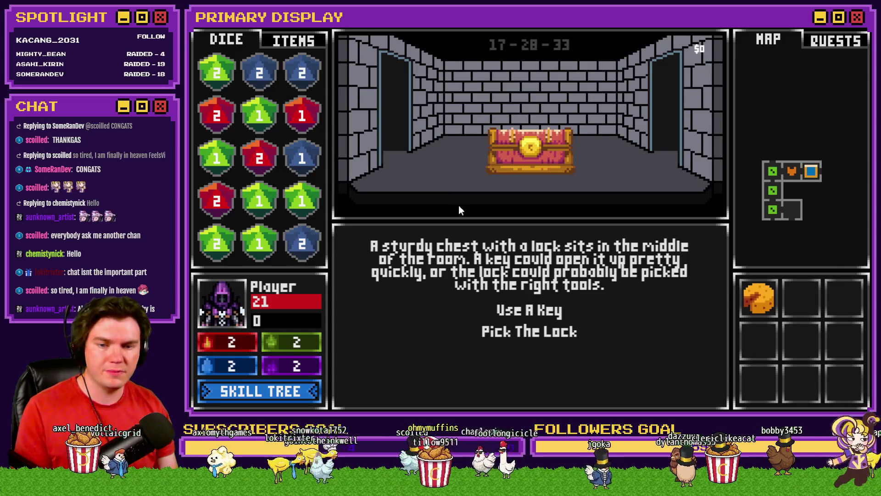
left_click(541, 311)
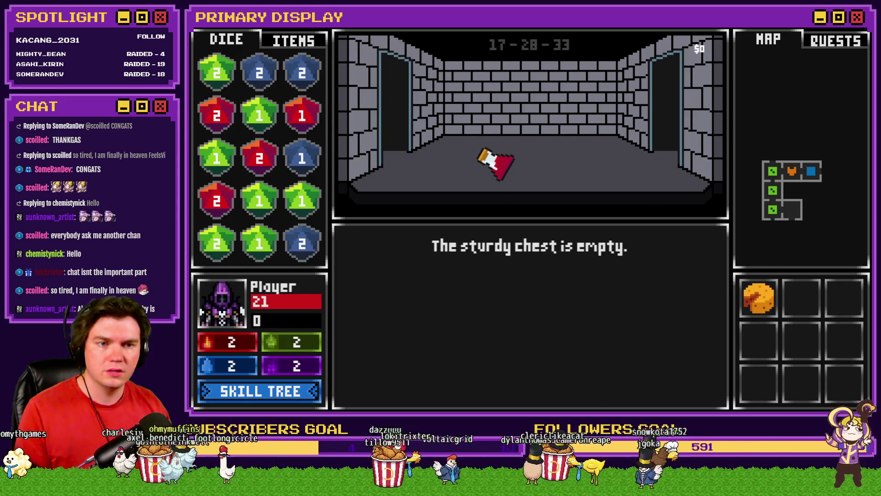
key("alt+F4")
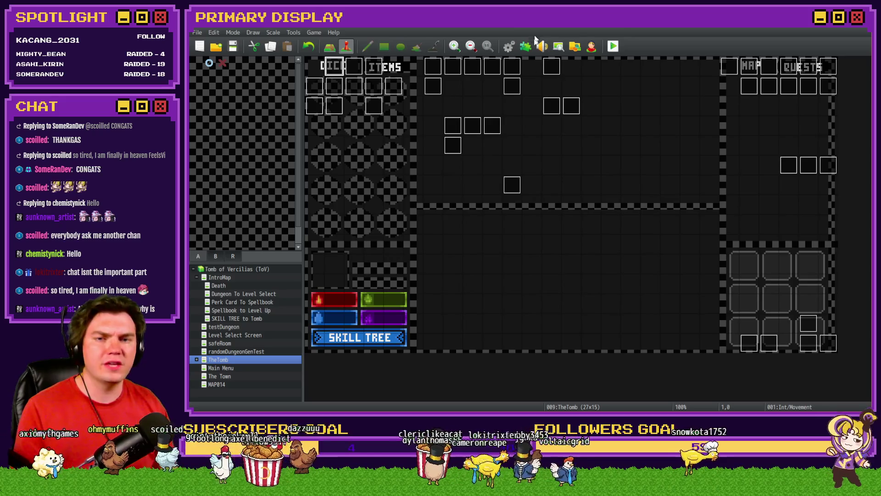
- Reopen ShowChest with F9 and change the first item move's target y from 220 to 160
key("F9")
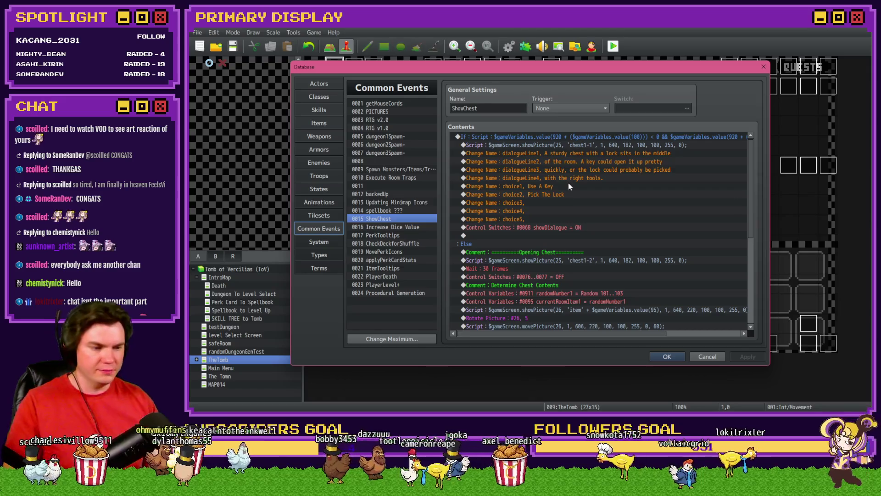
scroll(566, 252, "down", 3)
scroll(566, 252, "down", 3)
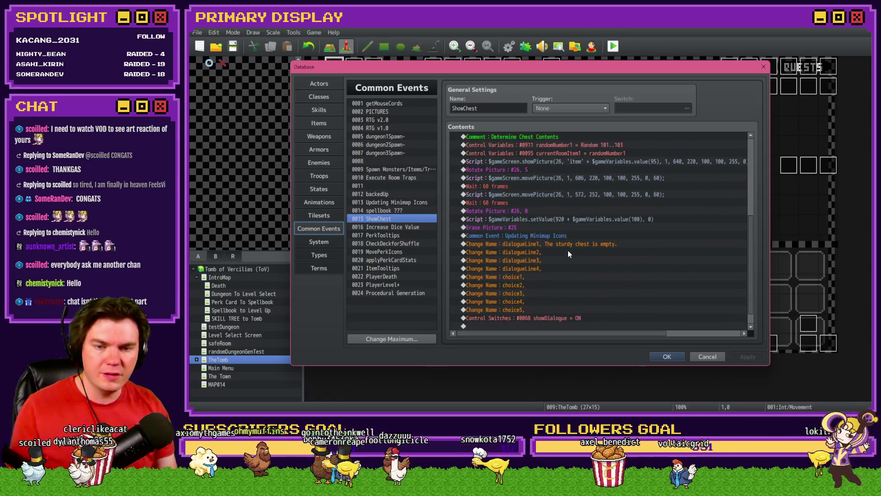
left_click(582, 179)
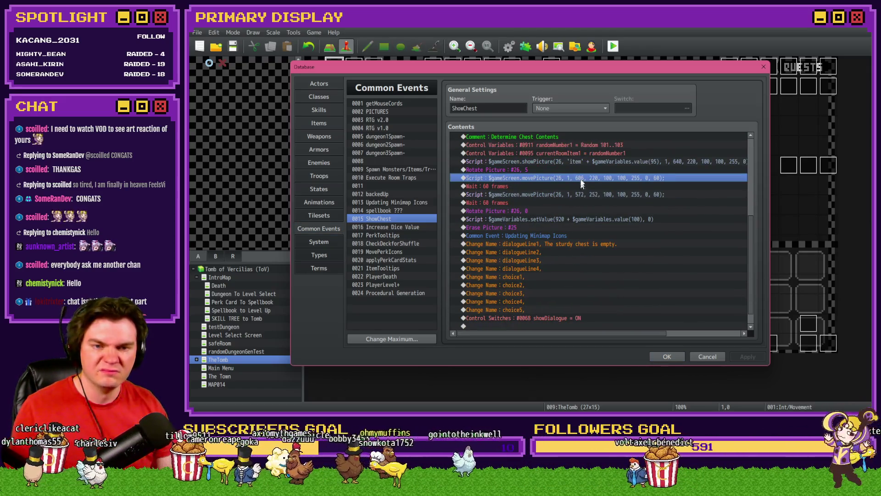
left_click(581, 162)
left_click(581, 169)
left_click(581, 178)
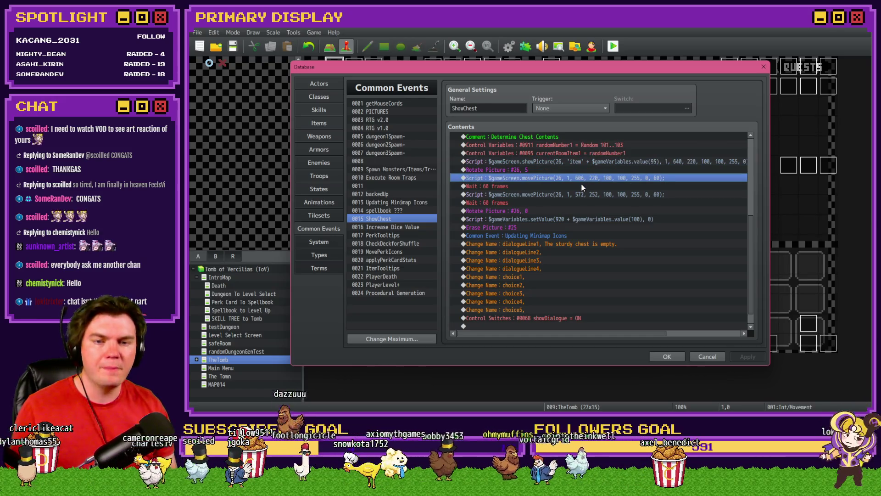
key("alt+Tab")
double_click(610, 179)
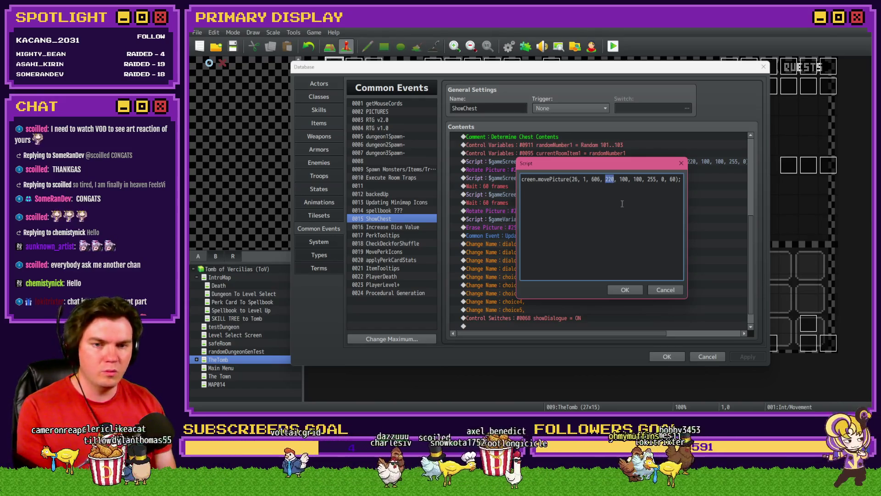
type("160")
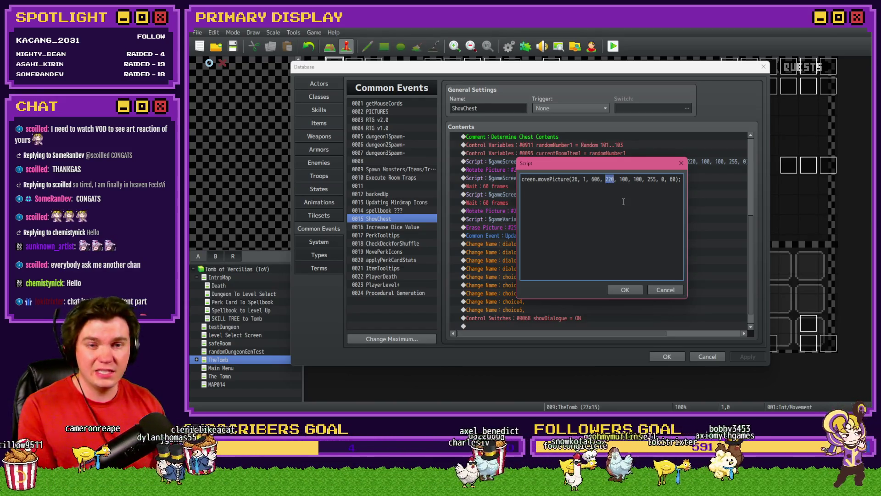
left_click(620, 290)
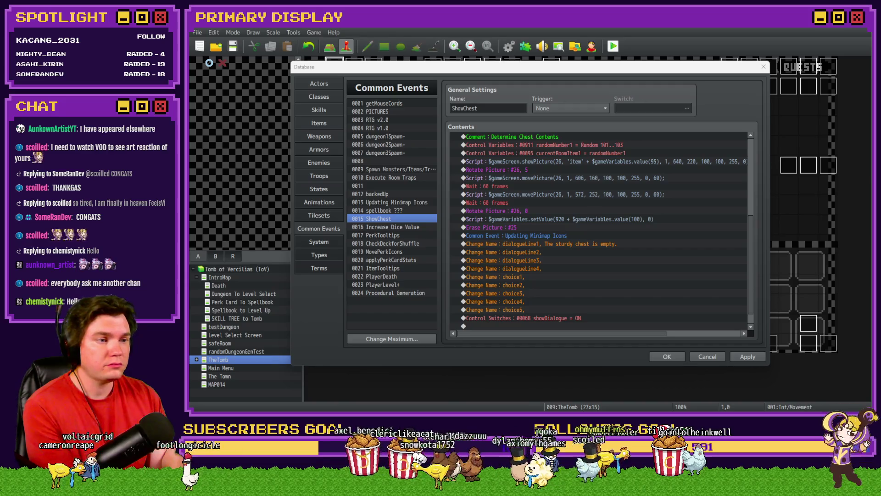
left_click(648, 169)
left_click(648, 178)
left_click(654, 163)
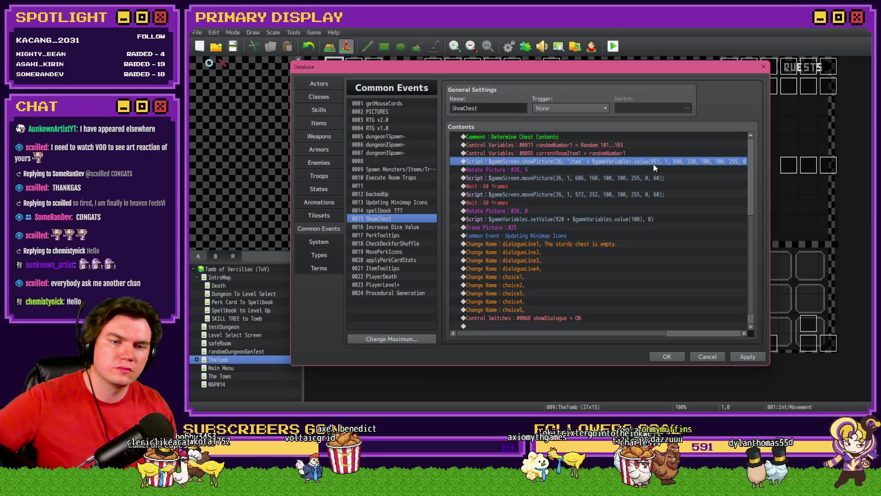
left_click(663, 154)
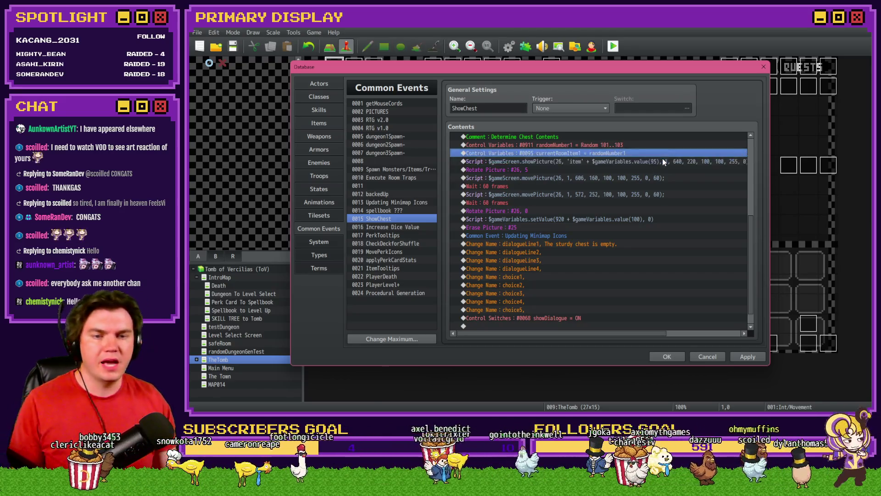
left_click(668, 162)
left_click(670, 179)
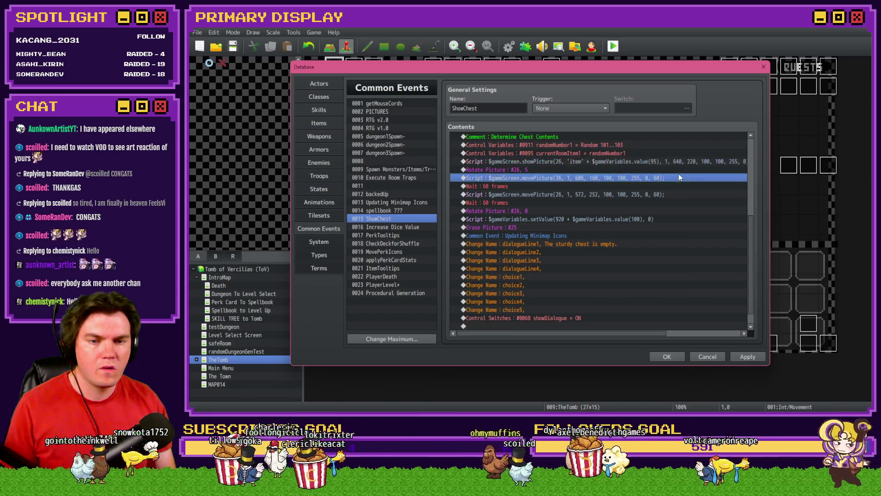
left_click(671, 194)
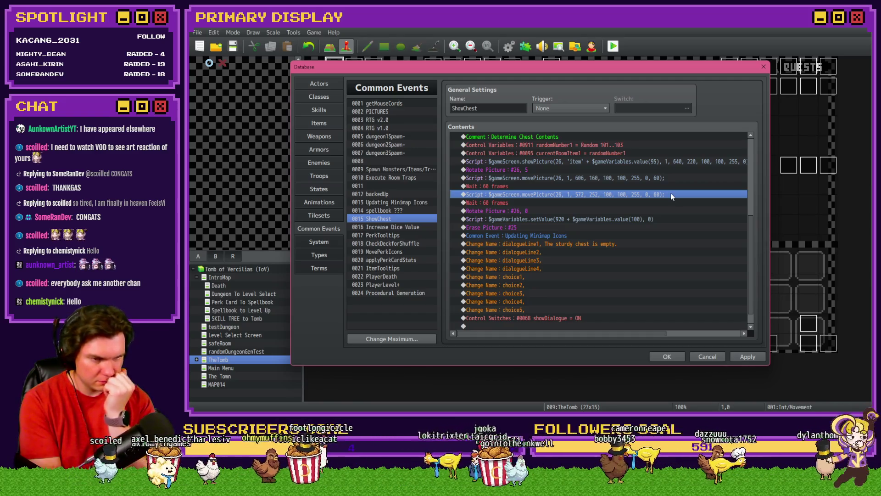
left_click(659, 162)
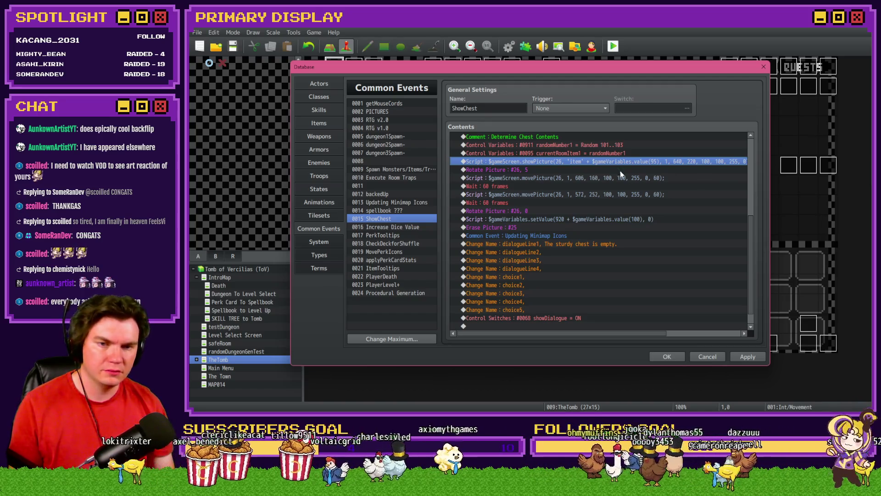
- Review ShowChest's rotate and move commands, close the database, and open the map's Int/Movement event
key("alt+Tab")
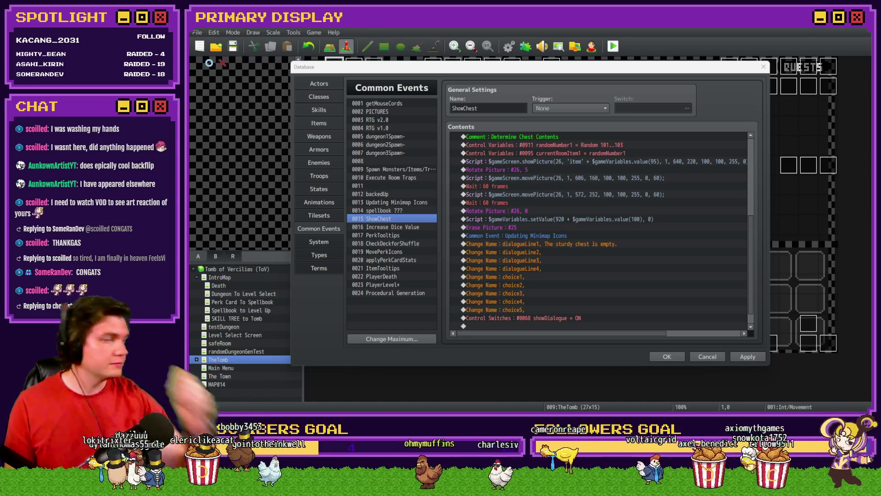
left_click(615, 161)
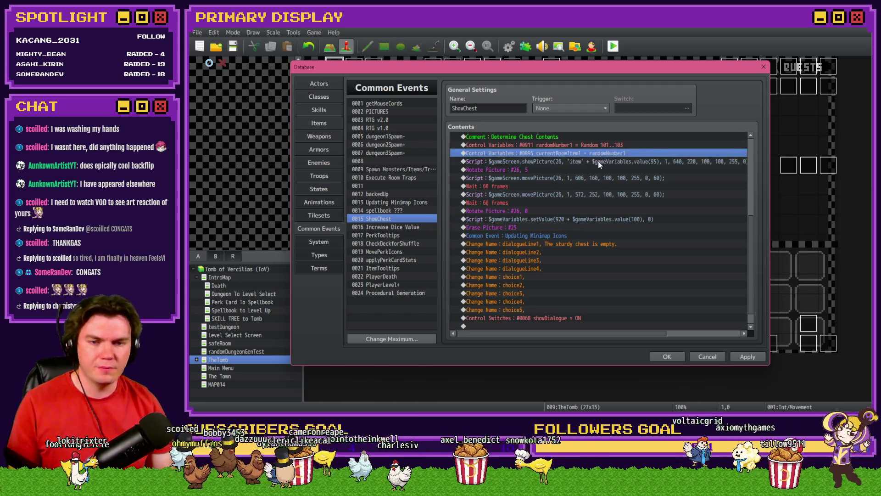
left_click(598, 173)
left_click(599, 179)
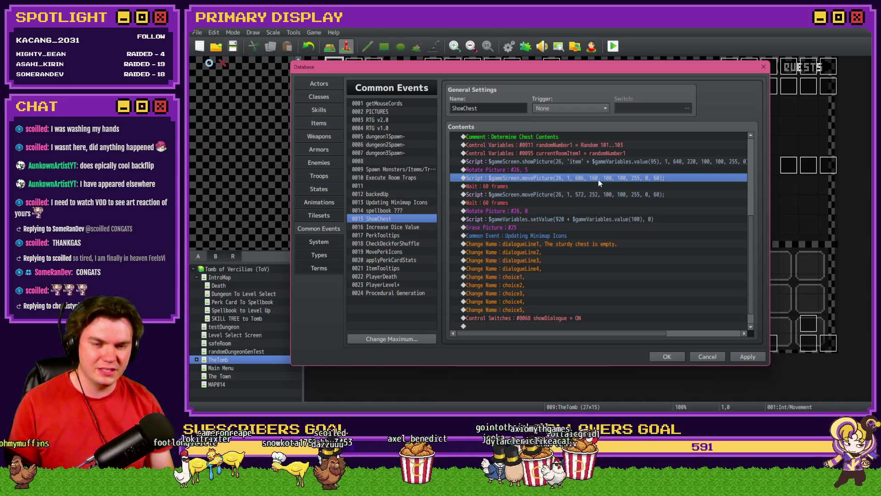
left_click(601, 170)
left_click(604, 178)
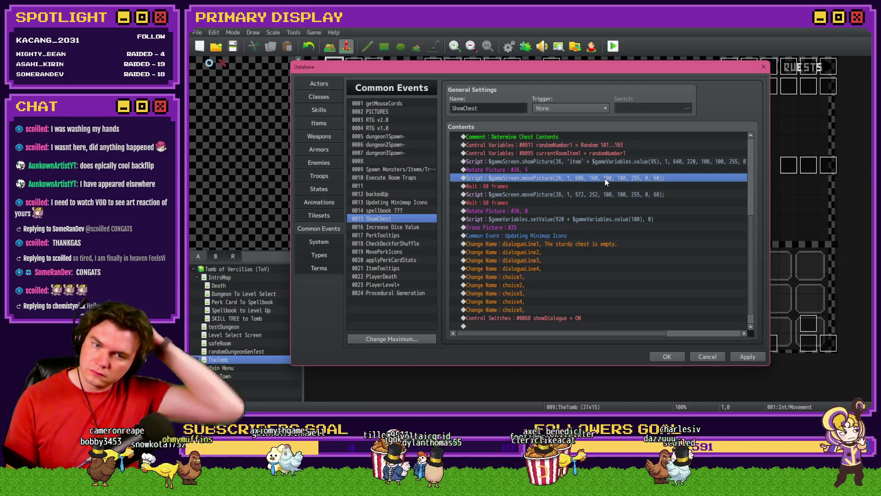
scroll(651, 269, "up", 6)
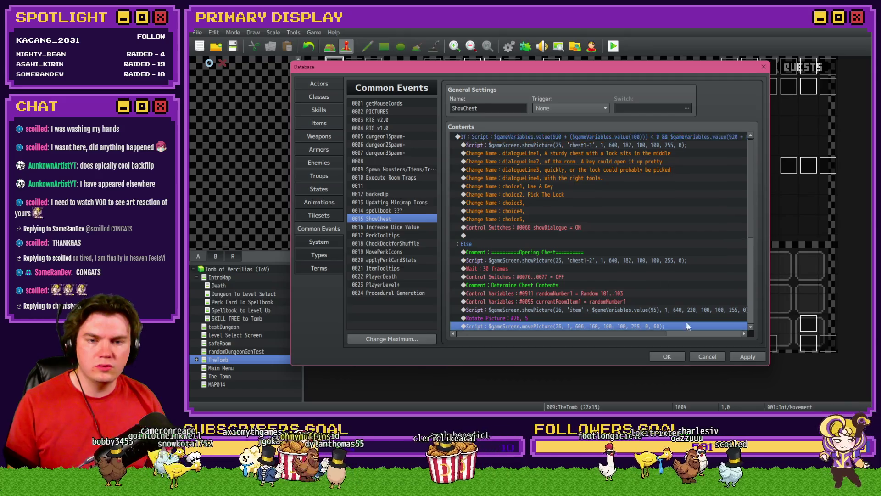
left_click(667, 357)
double_click(345, 66)
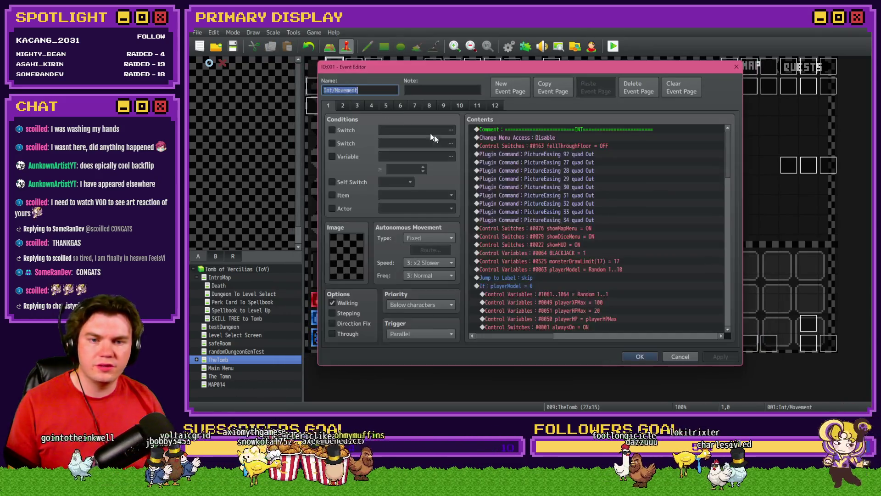
- Look over the Int/Movement event's two pages and close the event editor
left_click(343, 106)
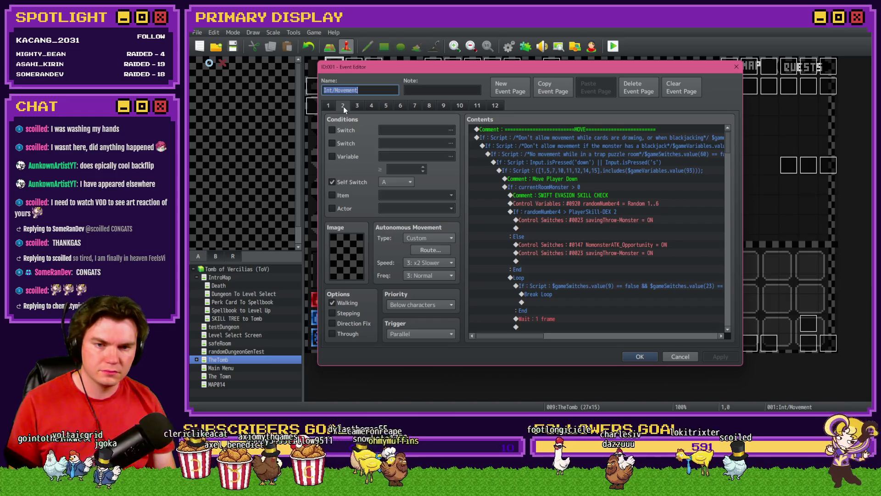
left_click(329, 107)
key("Escape")
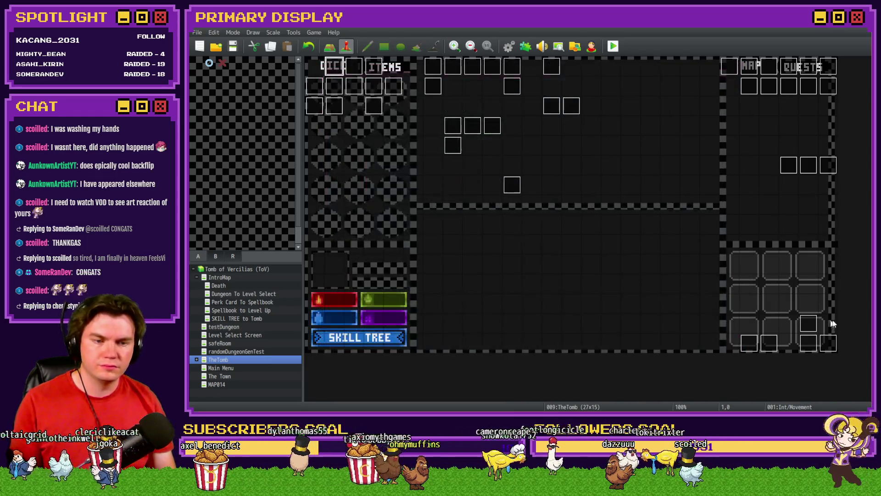
- Reopen ShowChest and insert Plugin Command PictureEasing 26 quad Out above the first item move
left_click(509, 46)
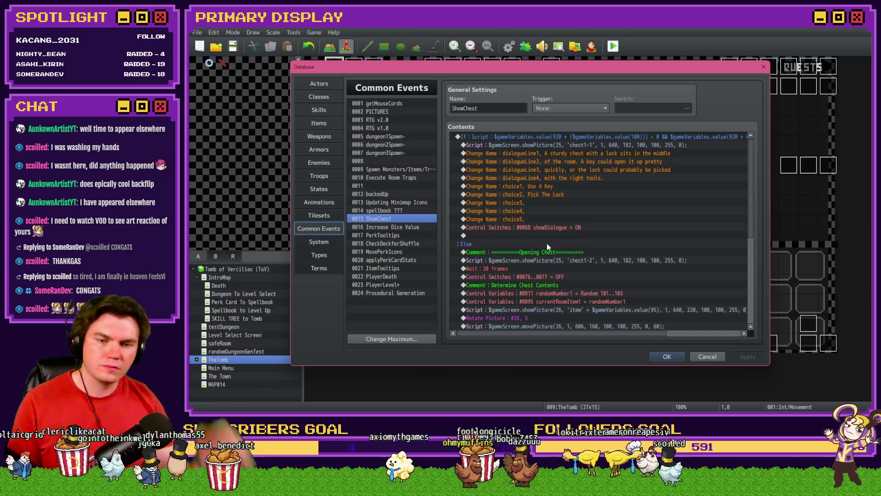
scroll(548, 246, "down", 3)
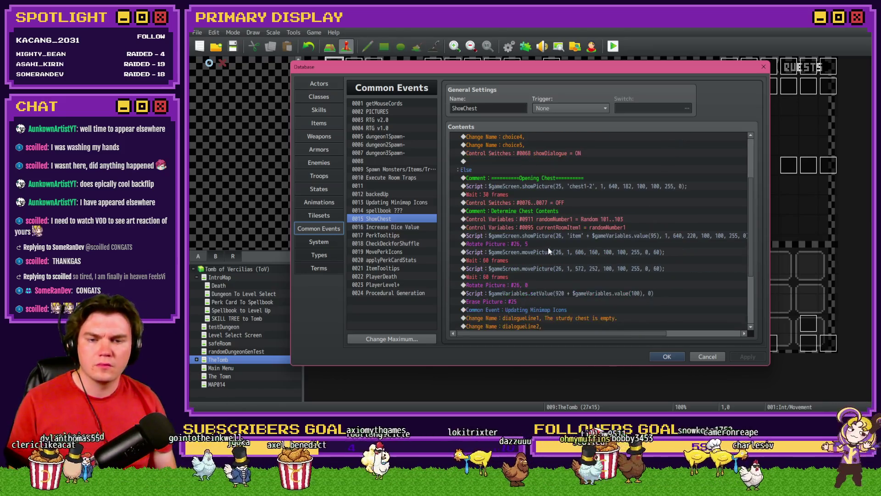
left_click(559, 243)
left_click(560, 253)
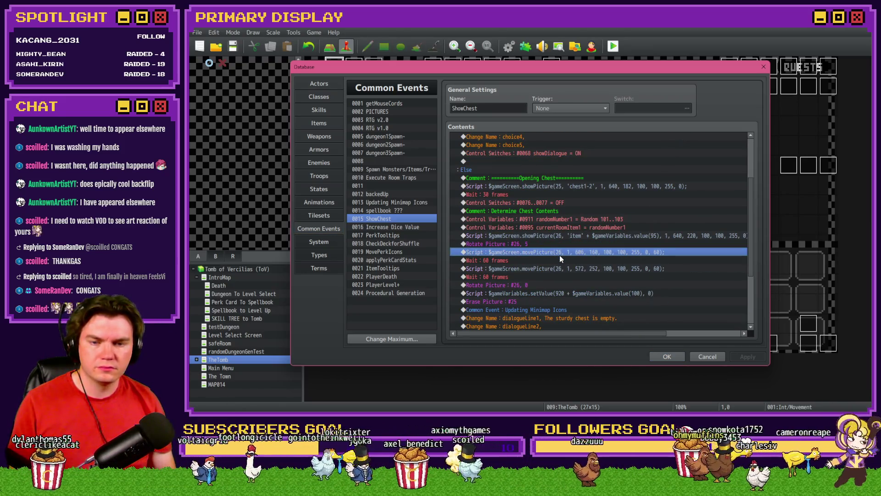
key("ctrl+v")
double_click(560, 255)
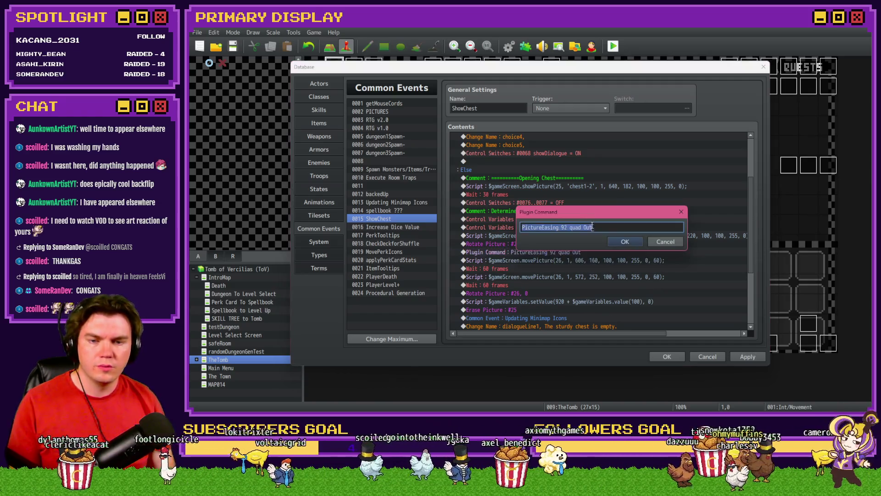
double_click(564, 227)
type("26")
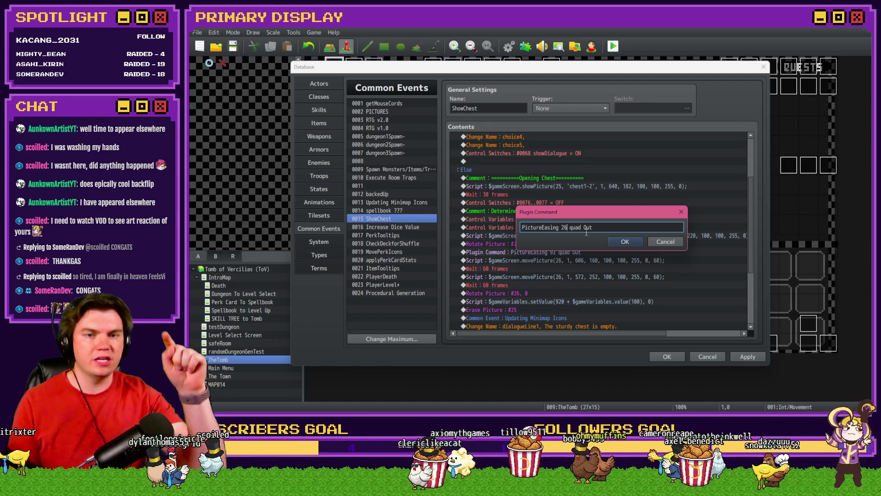
left_click(623, 243)
- Insert PictureEasing 26 bounce Out above the second item move, then apply and close the database
left_click(564, 276)
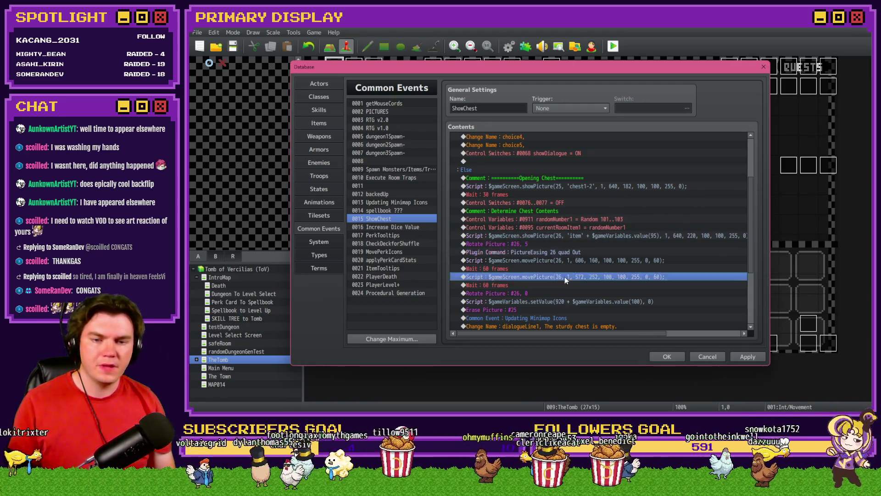
key("ctrl+v")
double_click(567, 276)
double_click(574, 227)
type("bounce")
left_click(617, 240)
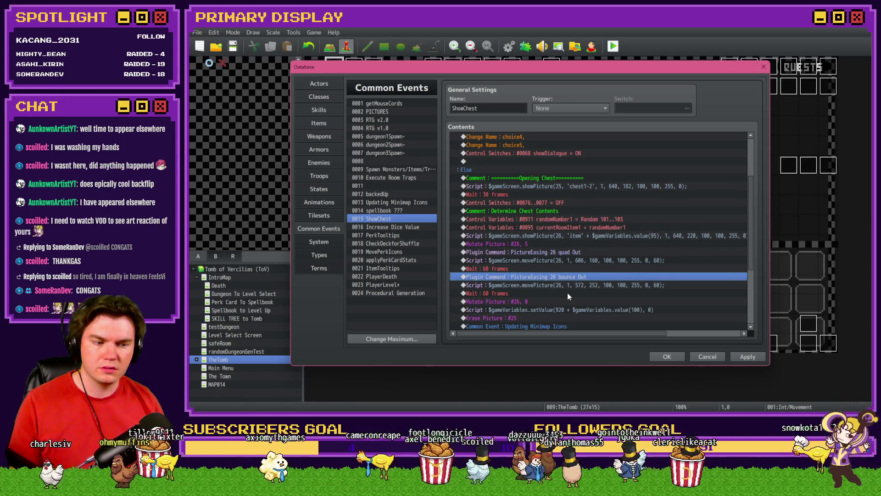
left_click(741, 356)
left_click(667, 356)
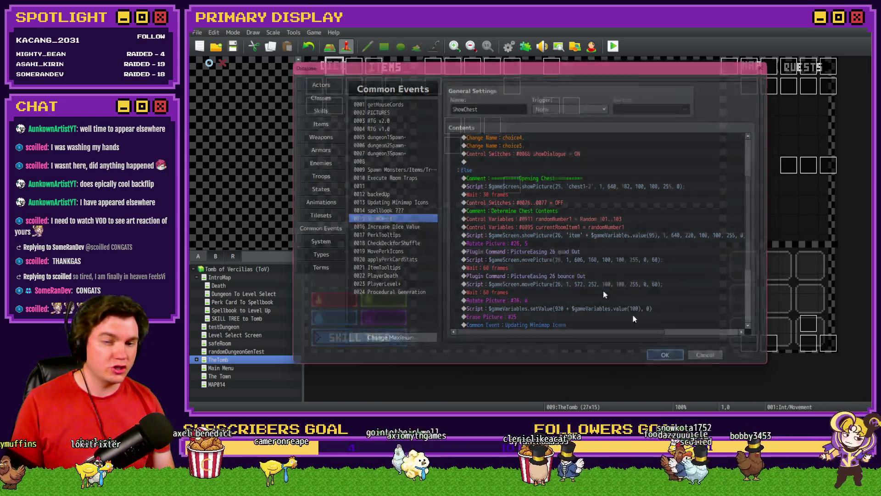
- Launch a playtest and choose the Axel's Wheel of Cheese perk card
left_click(613, 46)
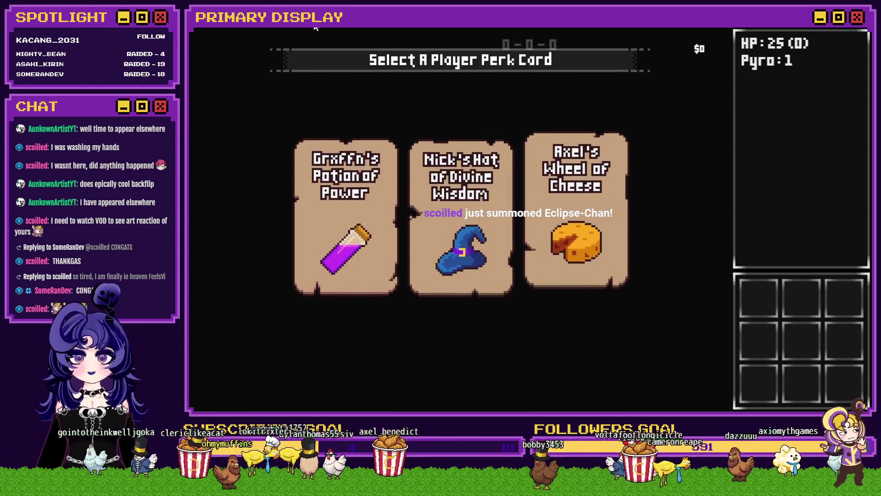
left_click(591, 161)
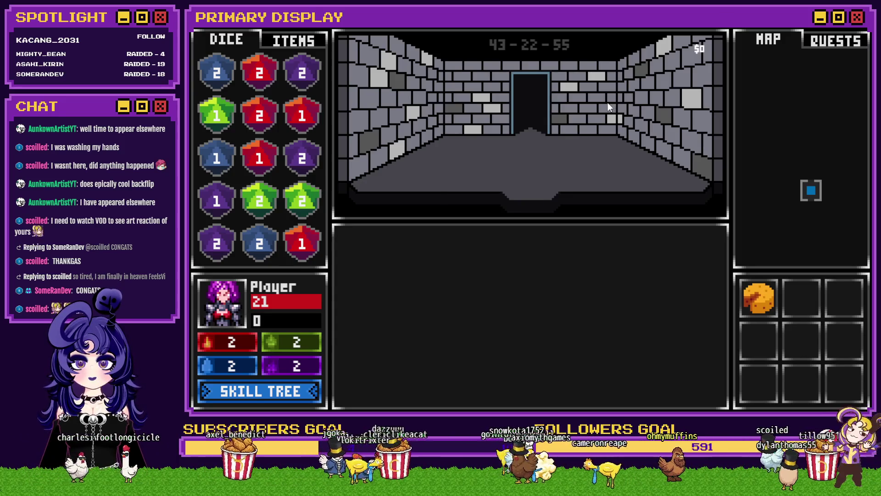
- In the F9 debug list, browse variables up from V[1291-1300] to 1021-1030
key("F9")
key("Page_Down")
key("Page_Down")
key("Page_Down")
key("Up")
key("Up")
key("Up")
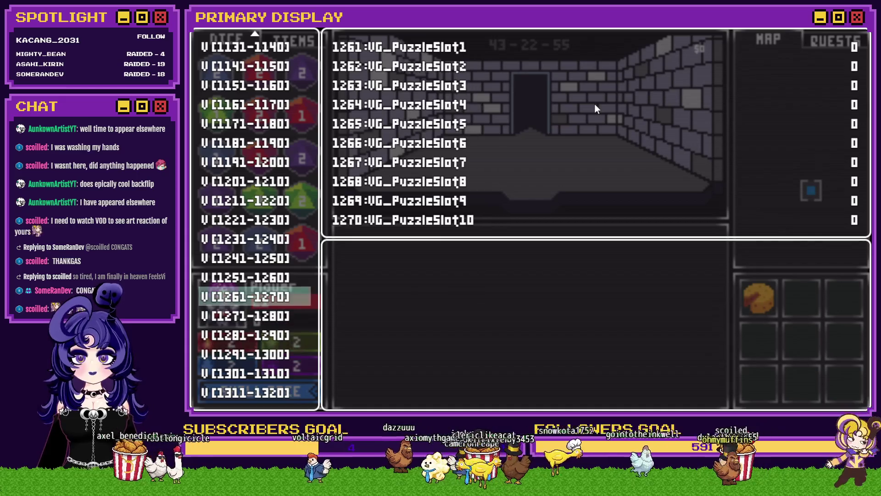
key("Up")
key("Up")
key("Up")
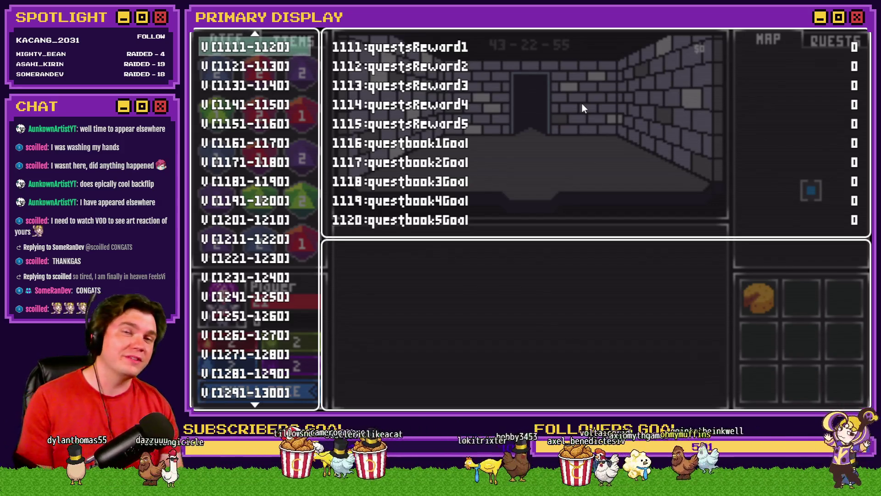
key("Up")
key("Up")
key("Up")
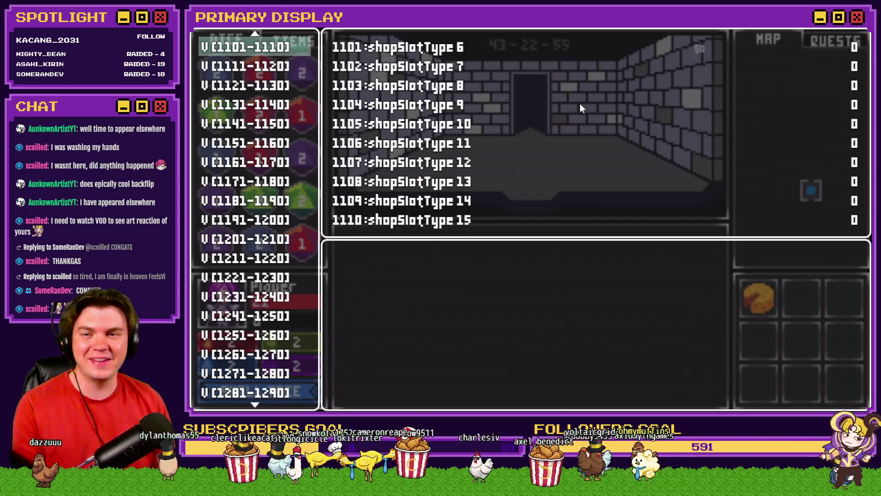
key("Up")
key("Up")
key("Up")
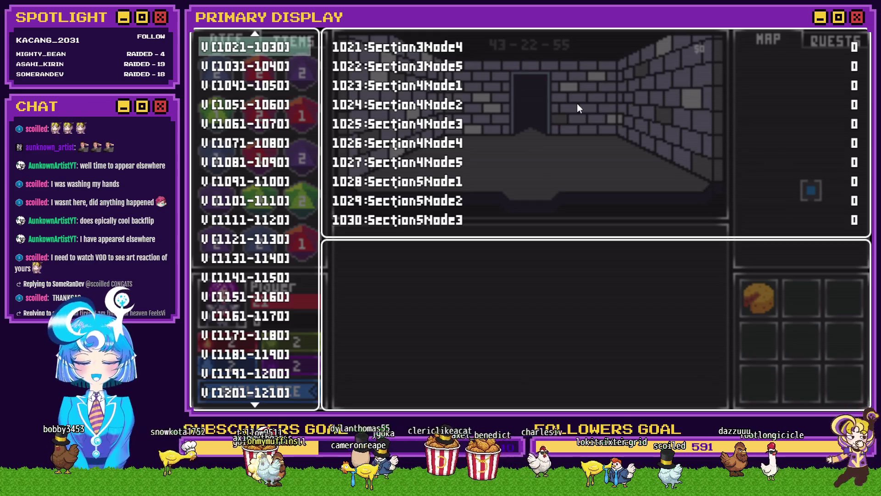
- Reach roomTrap variables 0971-0980, close the debug list, and walk forward
key("Up")
key("Up")
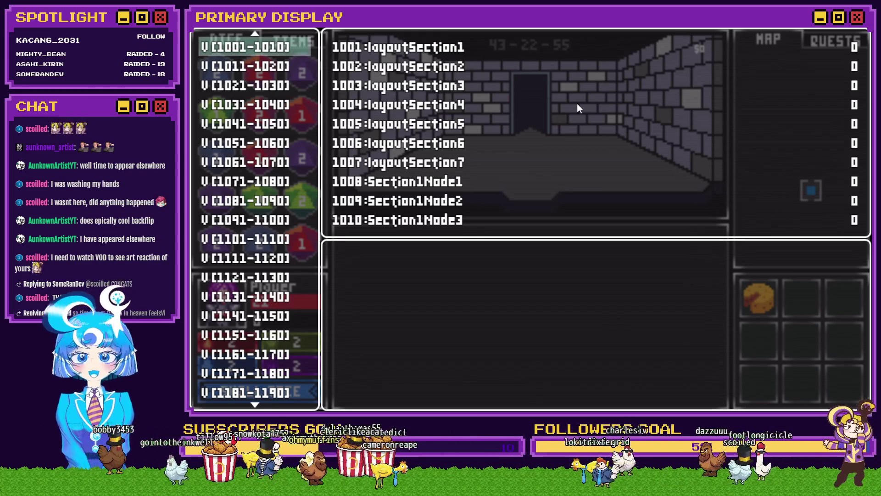
key("Up")
key("Up")
key("Up")
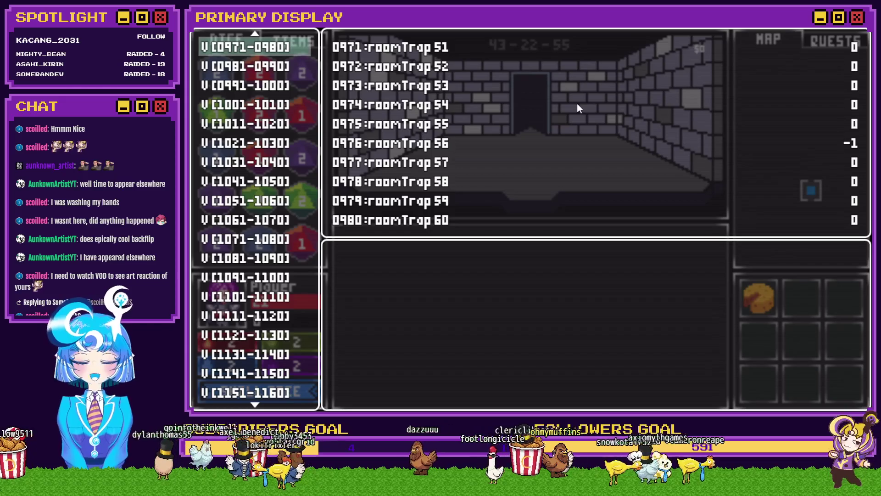
key("Down")
key("Up")
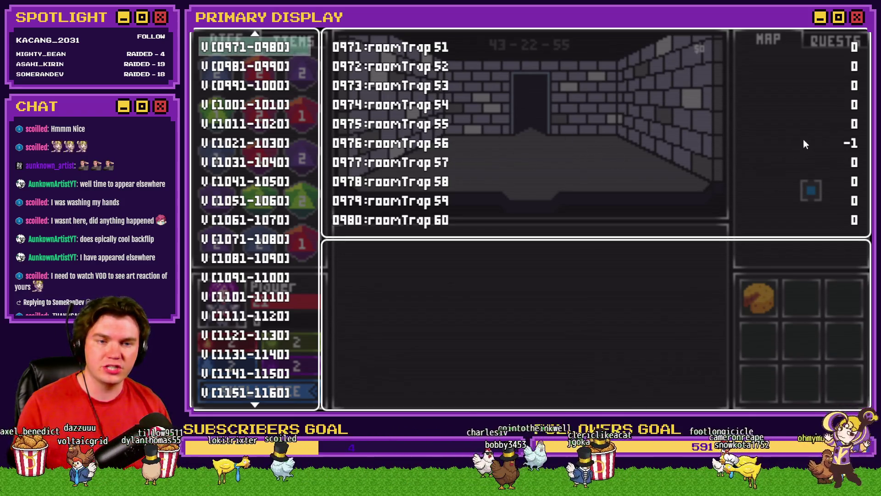
key("Escape")
key("w")
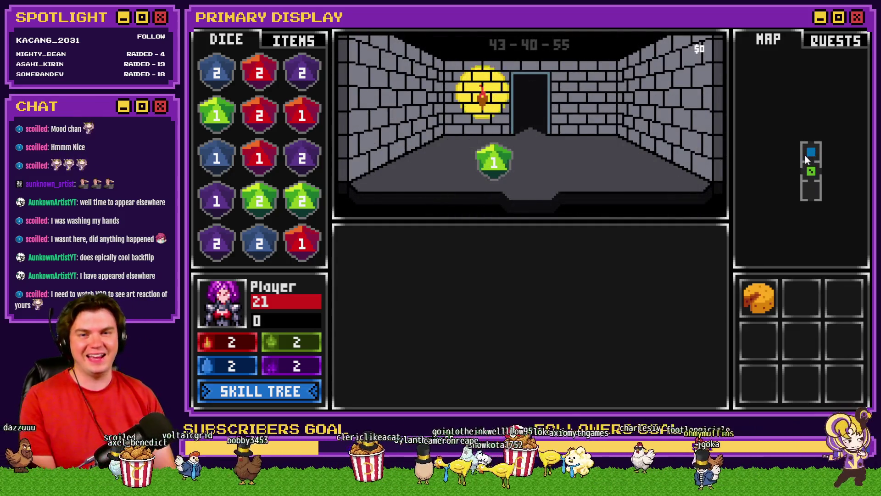
- Walk two rooms deeper, checking the debug variable list twice along the way
key("w")
key("w")
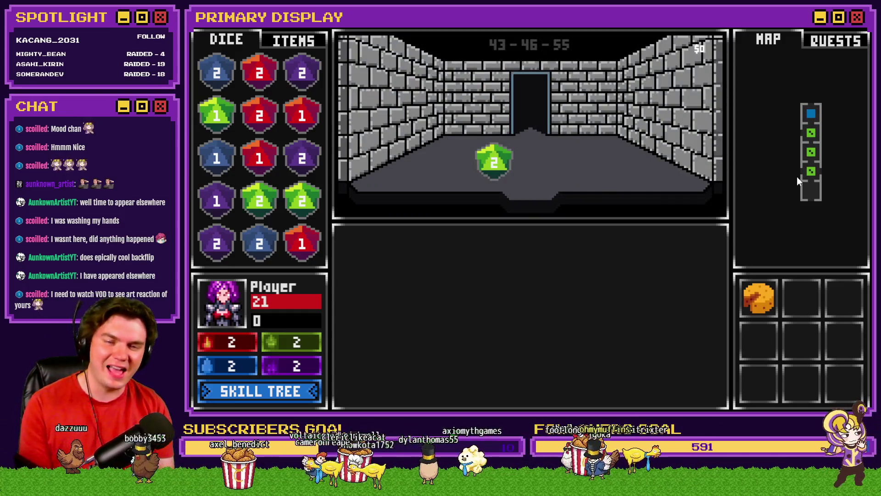
key("w")
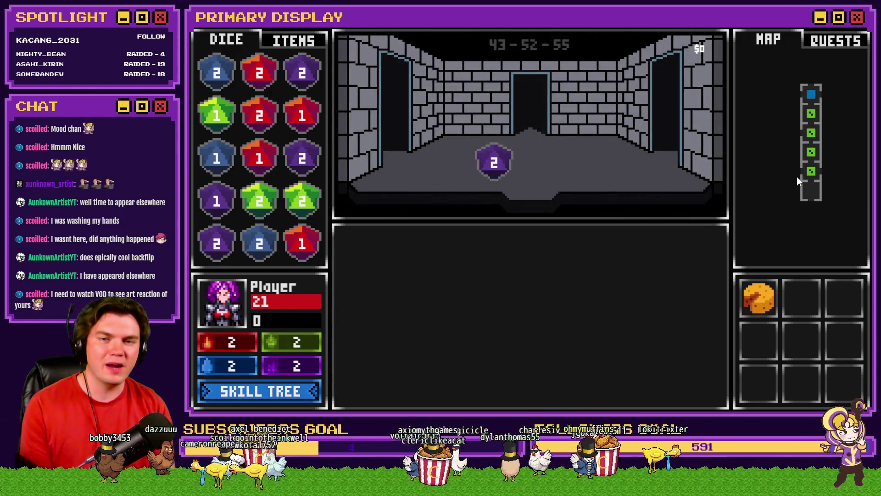
key("F9")
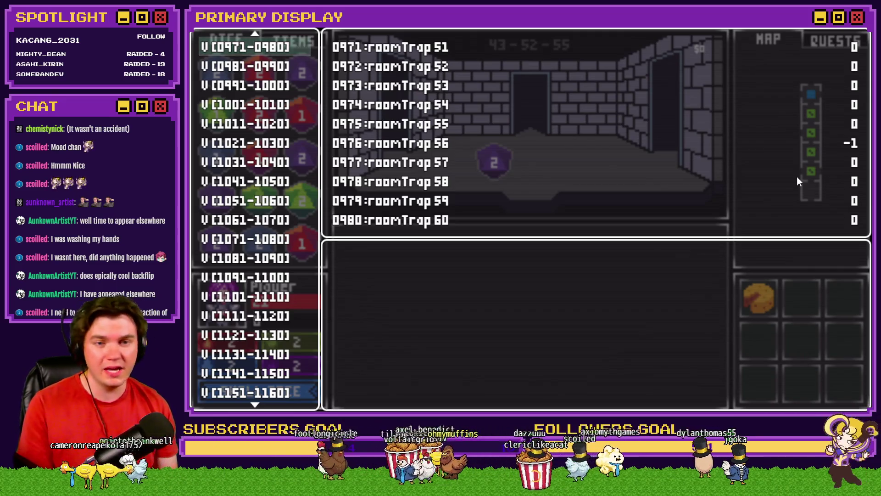
key("Escape")
key("F9")
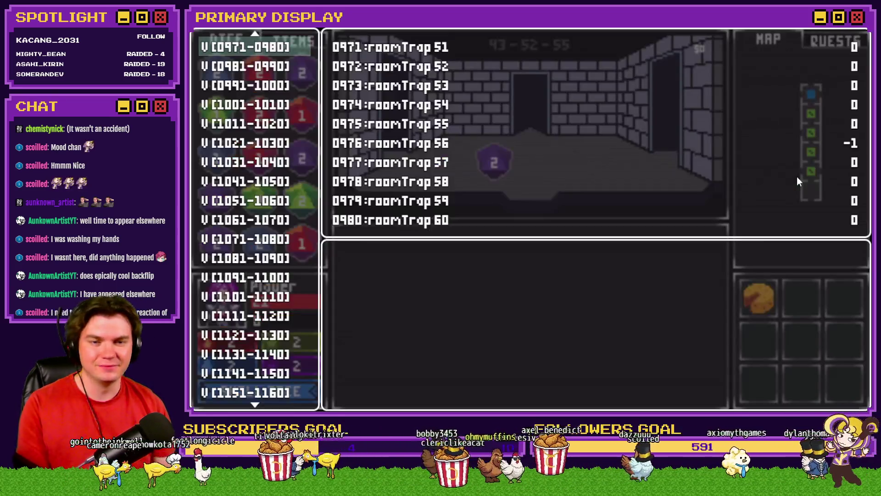
key("Escape")
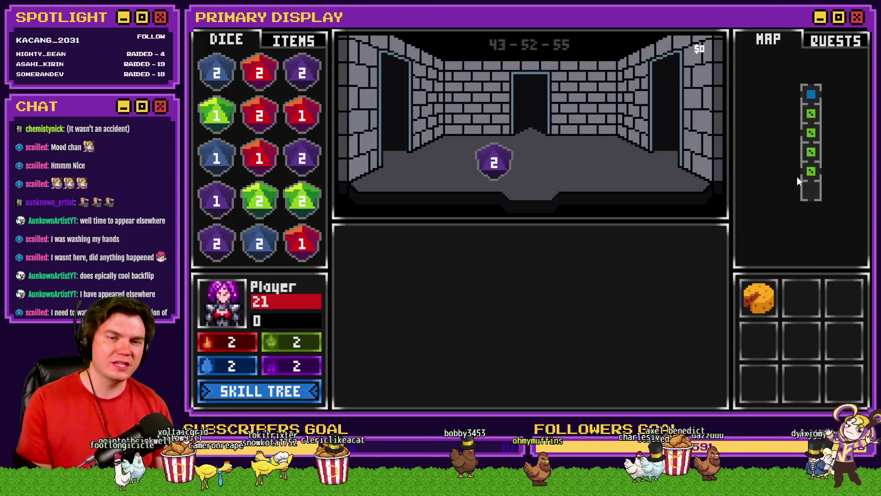
- Walk to the chest room, open the sturdy chest with a key, and end the playtest
key("Up")
key("Left")
key("Left")
key("Up")
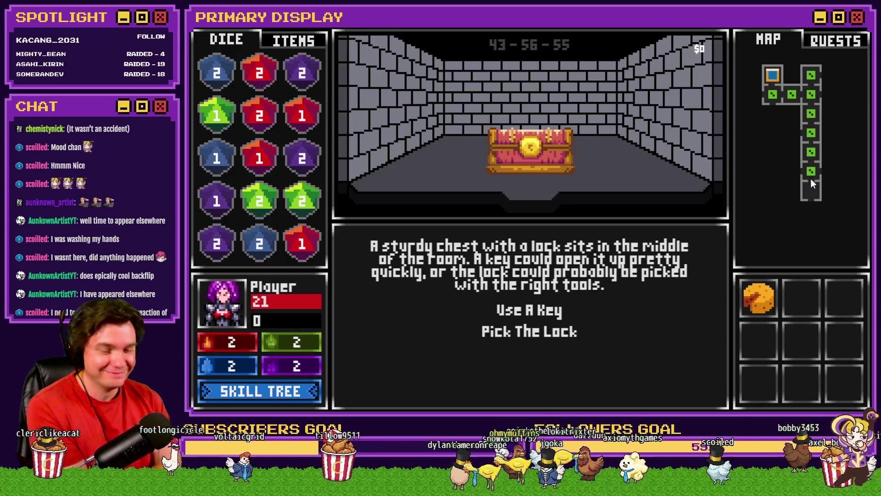
left_click(544, 311)
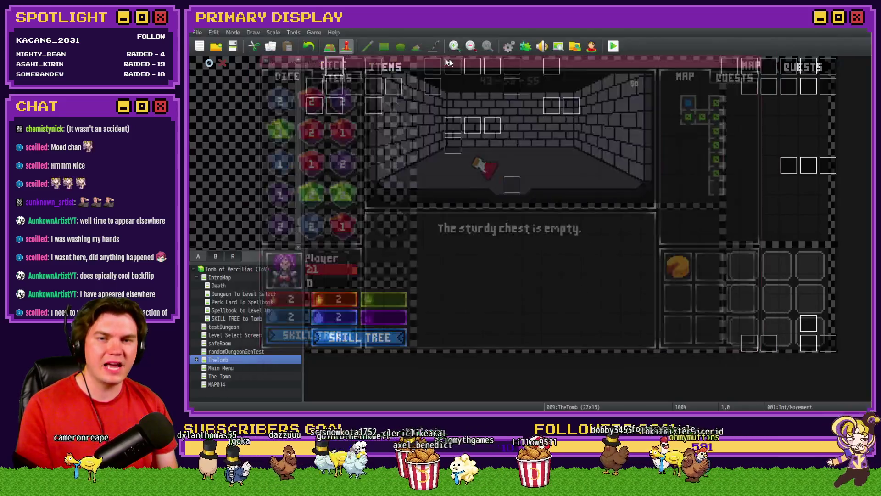
key("alt+F4")
left_click(509, 47)
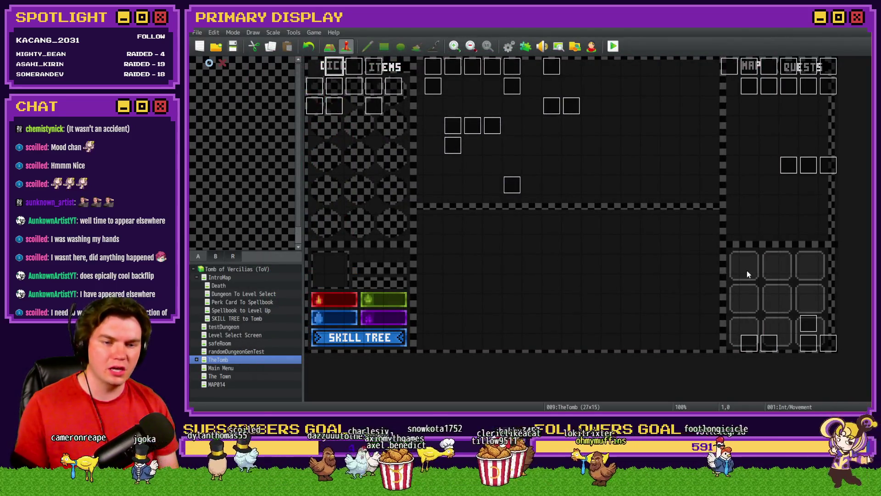
- In ShowChest, paste a copied 60-frame wait after the item picture
left_click(509, 47)
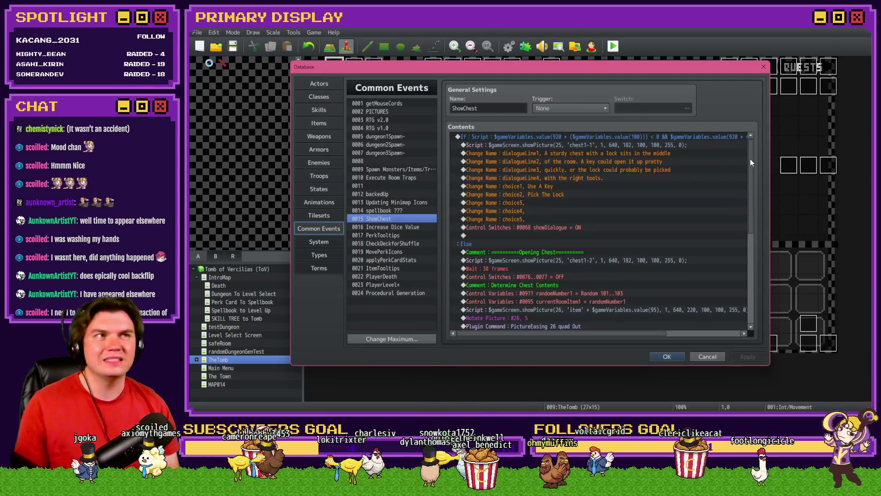
left_click_drag(750, 158, 753, 211)
left_click(611, 192)
left_click(617, 205)
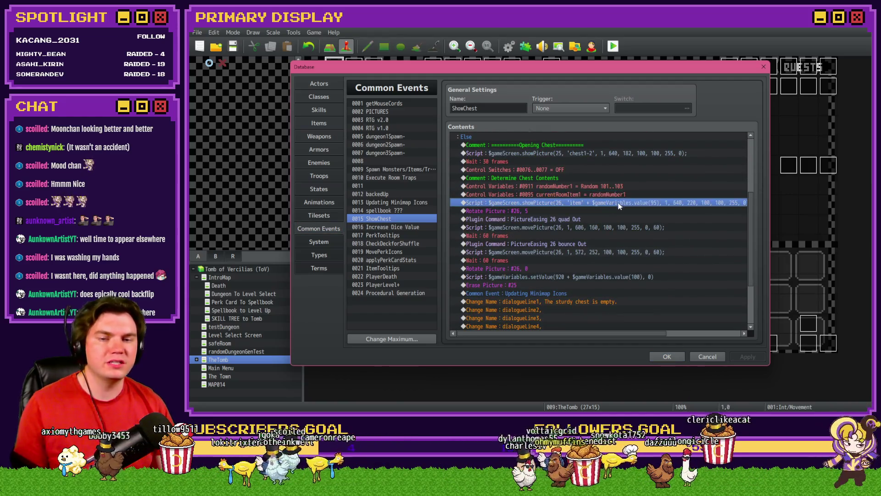
left_click(583, 235)
key("ctrl+c")
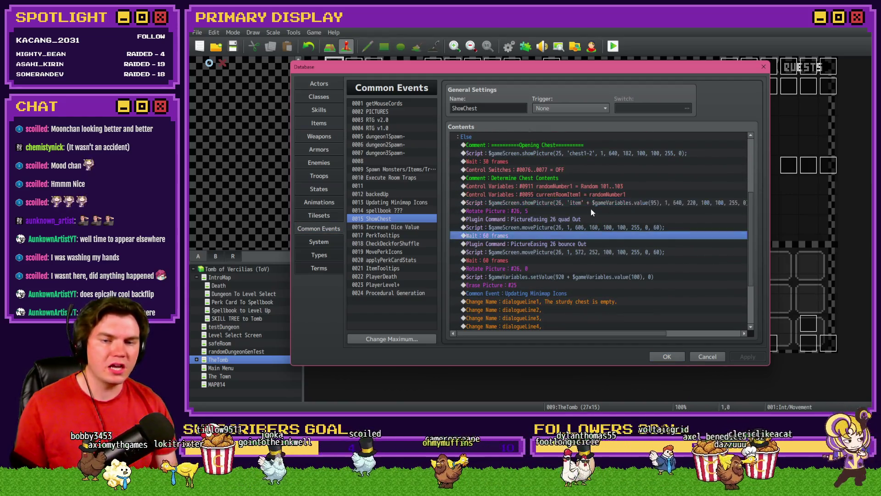
left_click(591, 211)
key("ctrl+v")
left_click(598, 204)
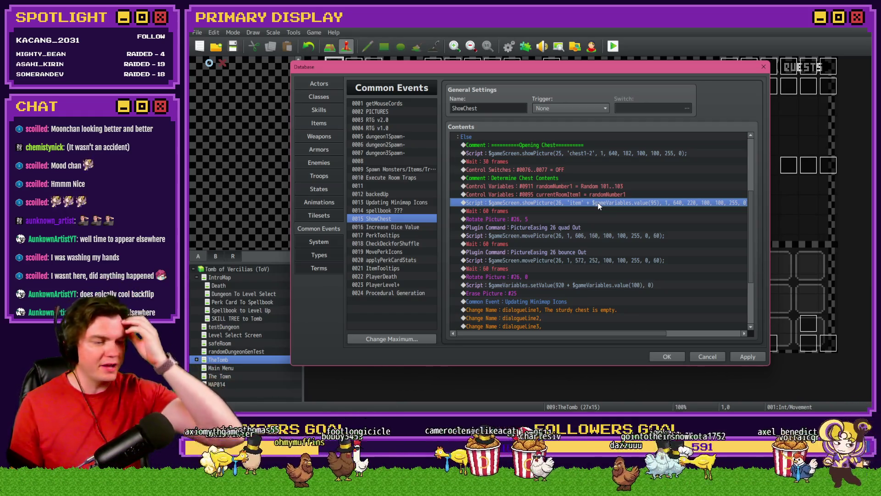
- Change the item showPicture position from 220 to 210
double_click(599, 202)
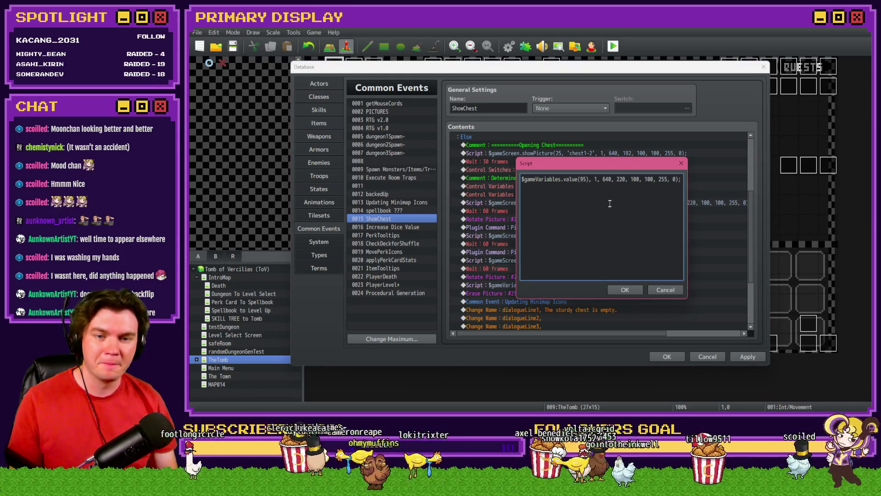
double_click(621, 179)
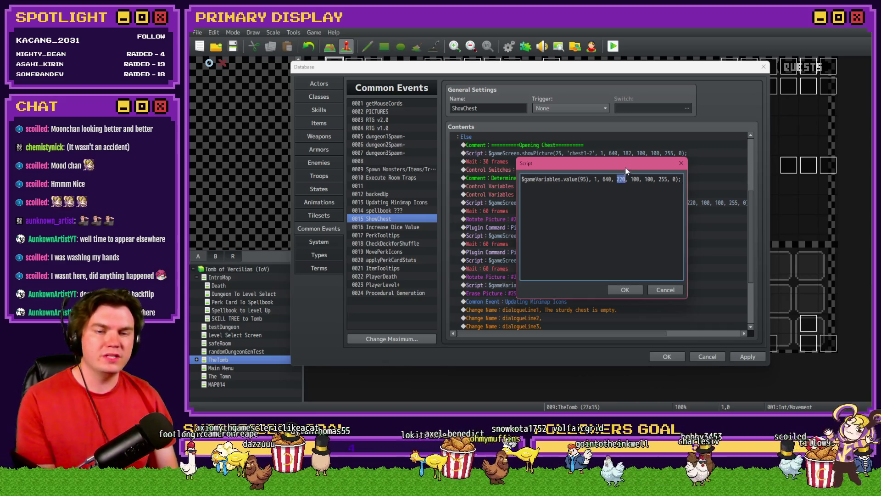
type("210")
left_click(625, 290)
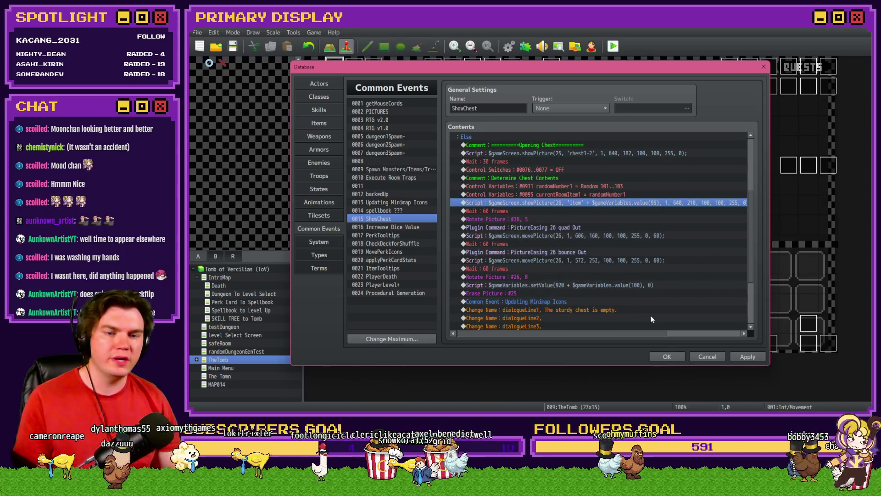
- Make the first movePicture raise the item to y 100 over 20 frames
left_click(604, 234)
double_click(604, 235)
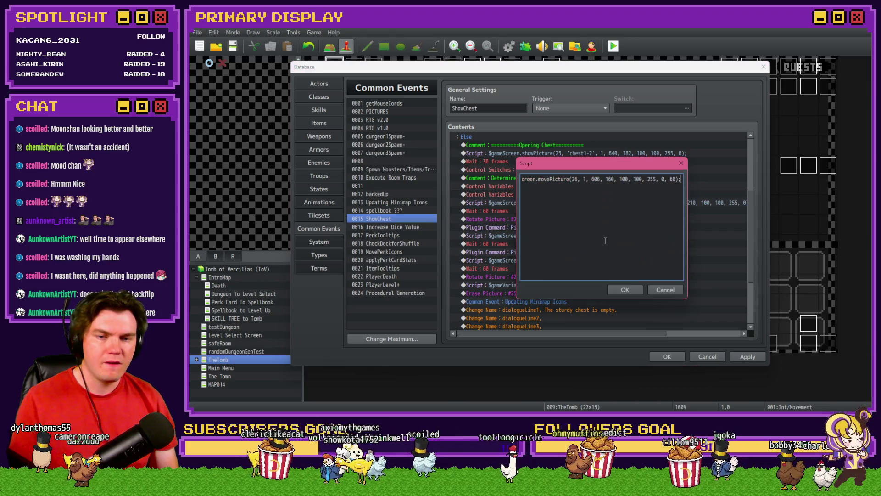
double_click(609, 179)
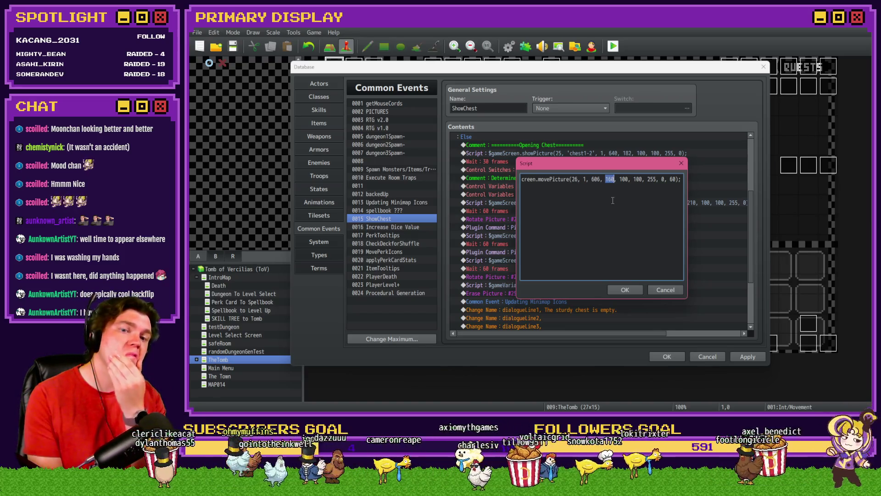
type("100")
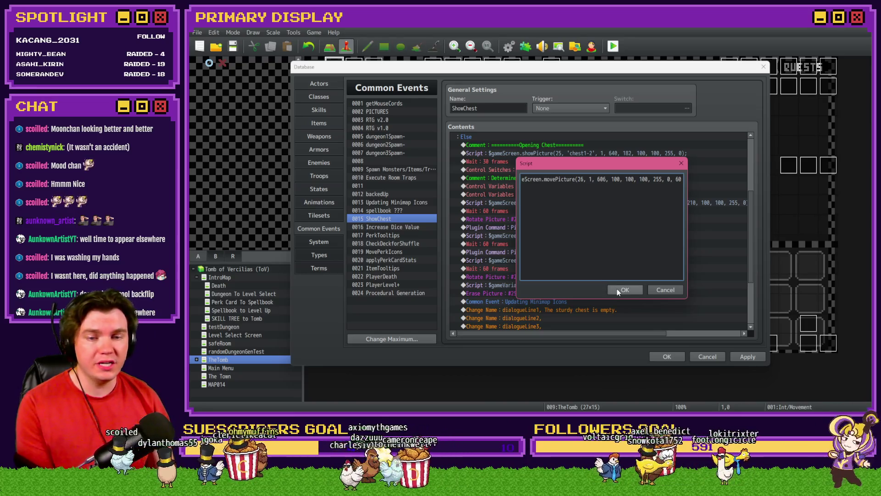
left_click(617, 290)
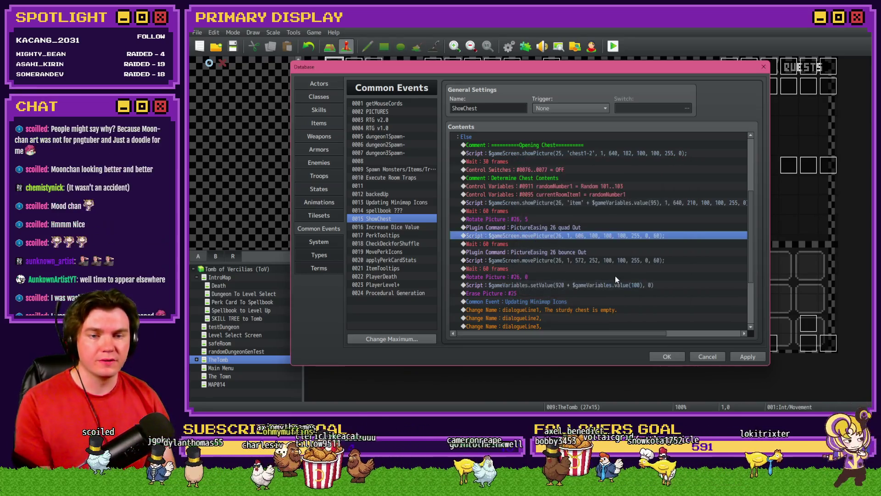
left_click(613, 227)
double_click(611, 235)
double_click(672, 179)
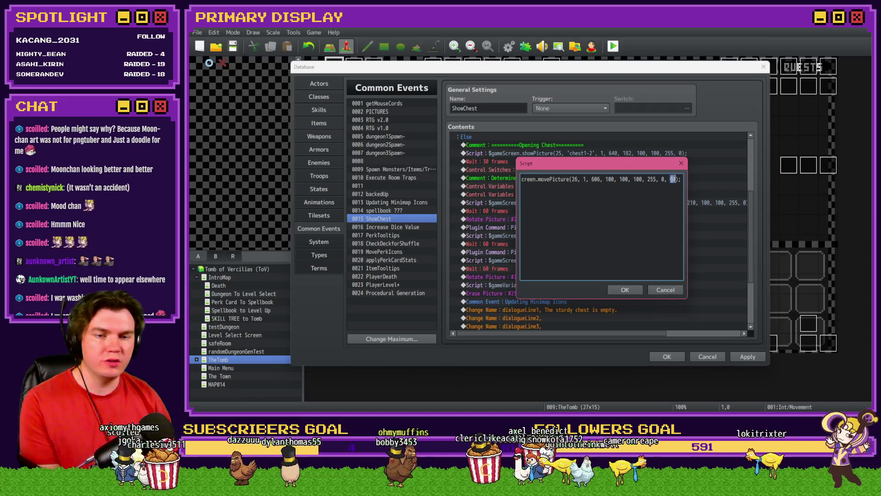
type("20")
left_click(625, 289)
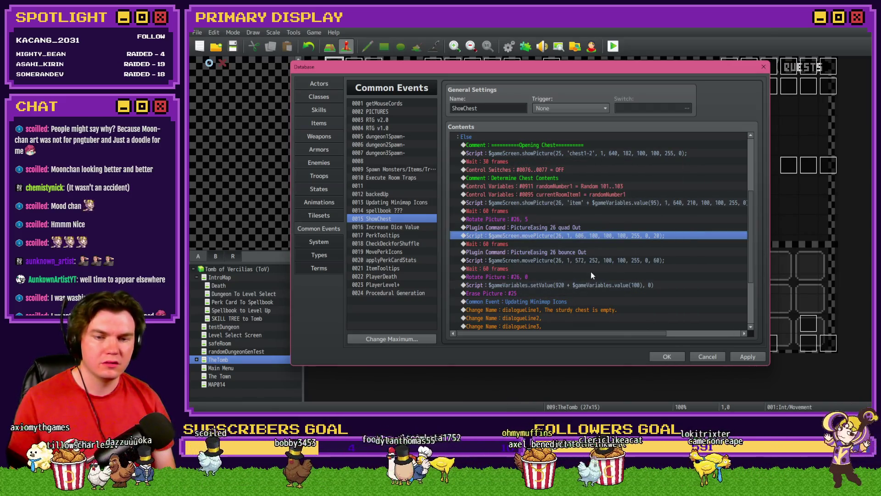
- Shorten the following wait to 20 frames
left_click(594, 260)
double_click(581, 243)
type("20")
left_click(584, 249)
- Set the next move and its wait to 40 frames, save the database, and start a playtest
double_click(591, 261)
double_click(673, 179)
type("40")
left_click(625, 289)
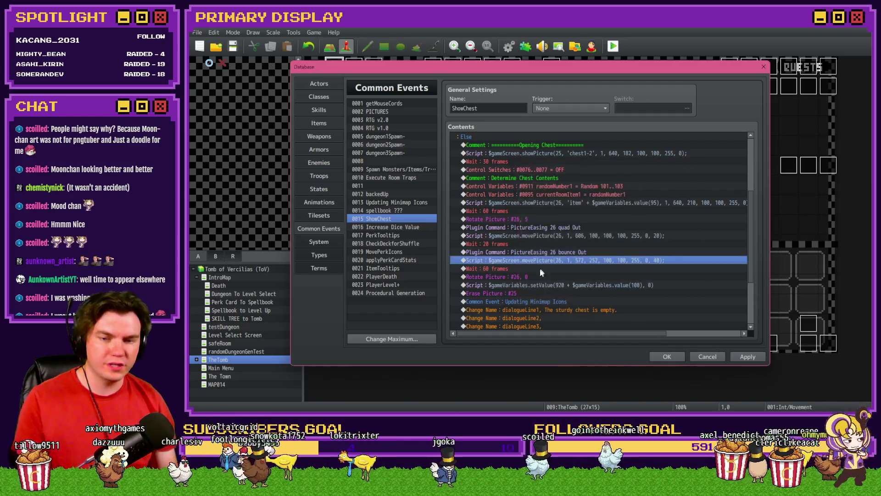
double_click(539, 270)
left_click(579, 249)
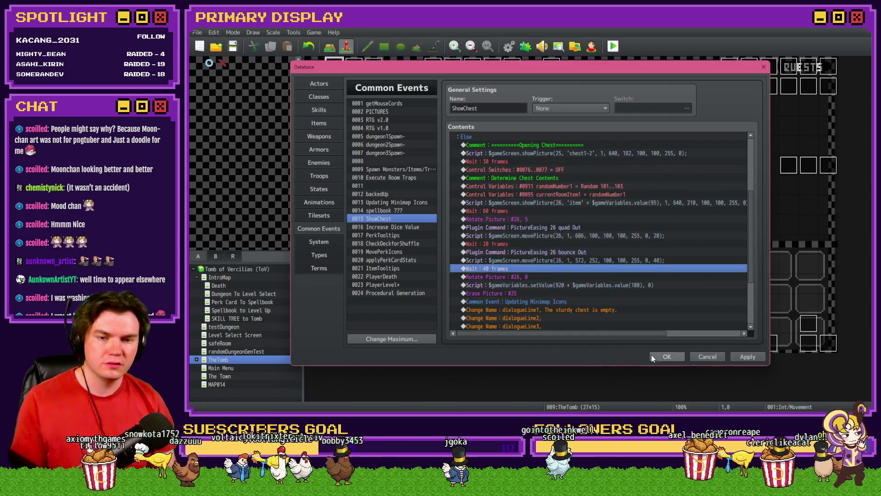
left_click(659, 357)
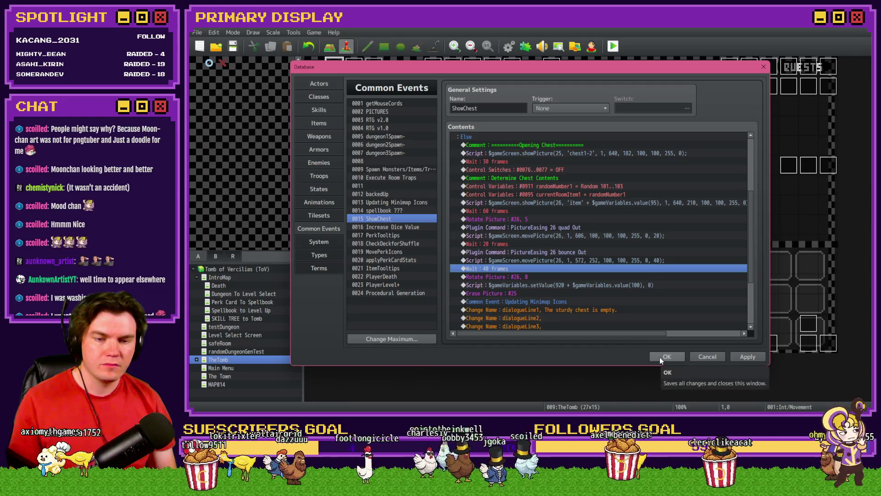
left_click(612, 47)
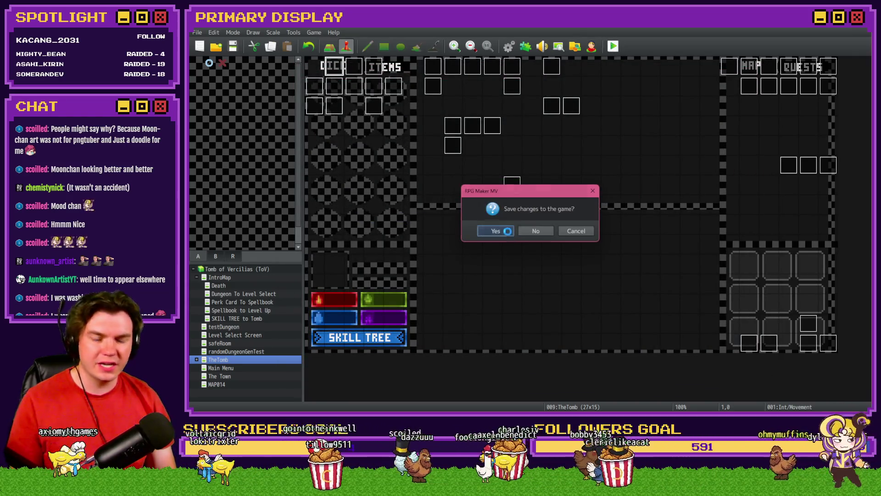
- Save, take Nick's Hat of Divine Wisdom, step one room ahead, and browse the debug variables
left_click(509, 230)
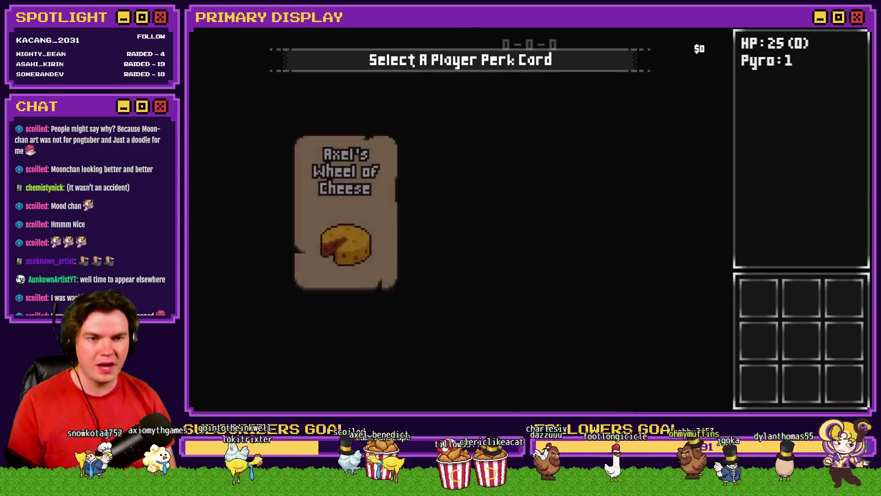
left_click(481, 152)
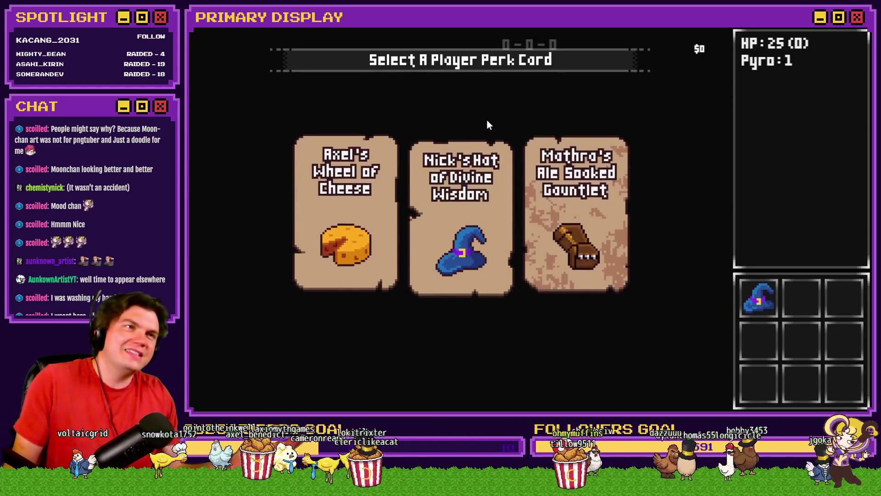
key("w")
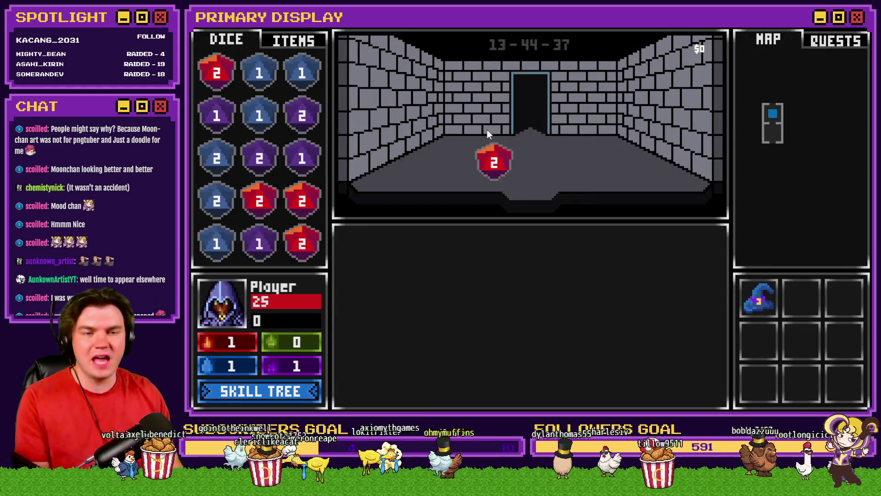
key("F9")
scroll(290, 134, "down", 10)
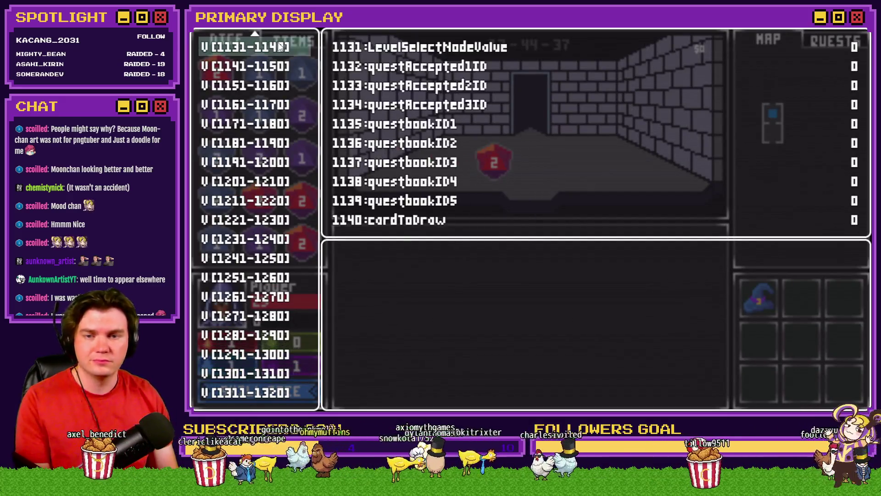
key("Up")
key("Up")
key("Up")
key("Up")
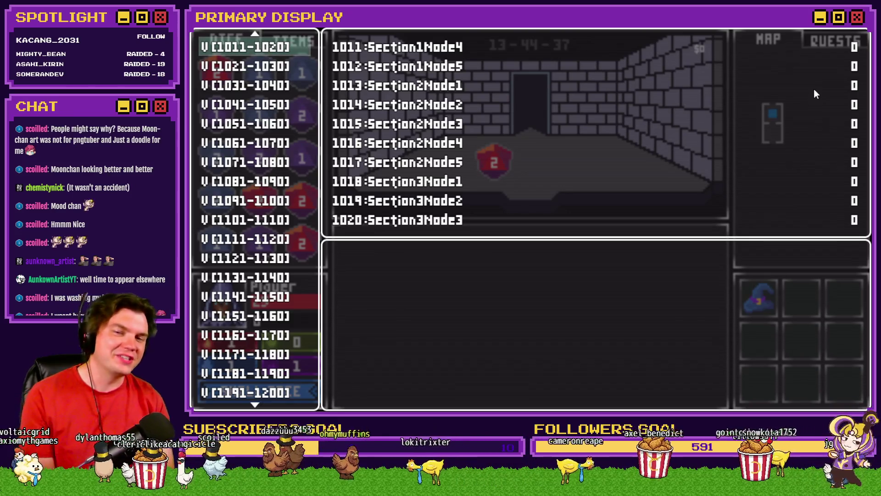
- Step up to roomTrap variables 0921-0930, then close the debug list
key("Up")
key("Up")
key("Up")
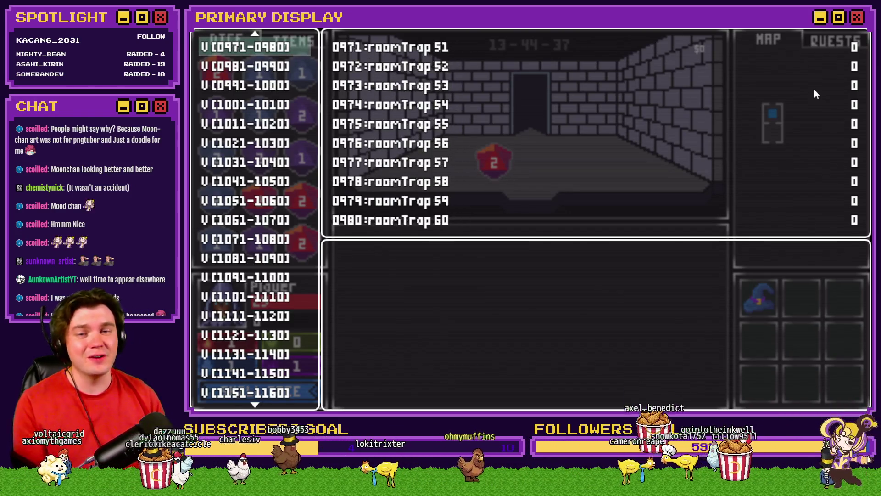
key("Up")
key("Up")
key("Up")
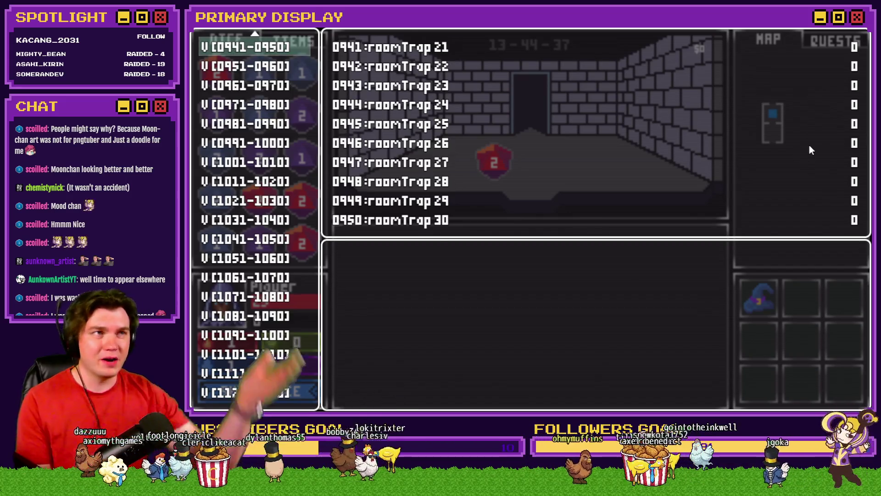
key("Up")
key("Up")
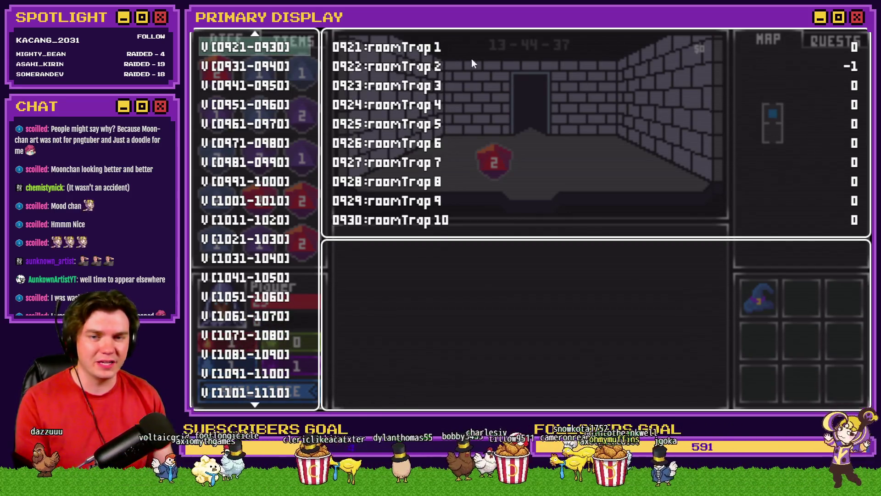
left_click(477, 69)
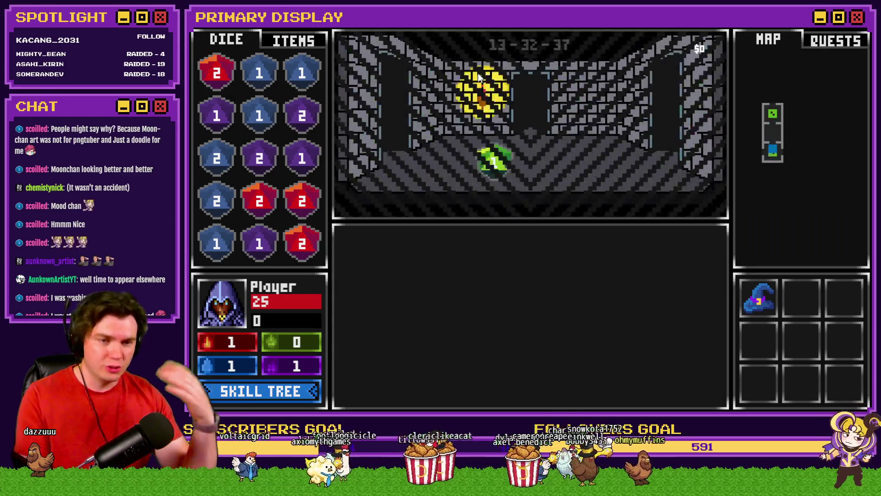
- Walk through several dungeon rooms along the corridor and branch
key("Up")
key("Up")
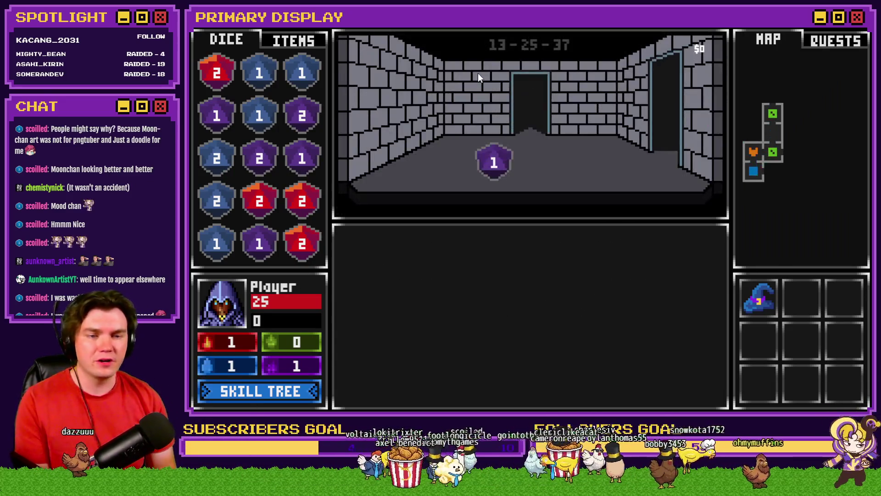
key("Up")
key("Up")
key("Up")
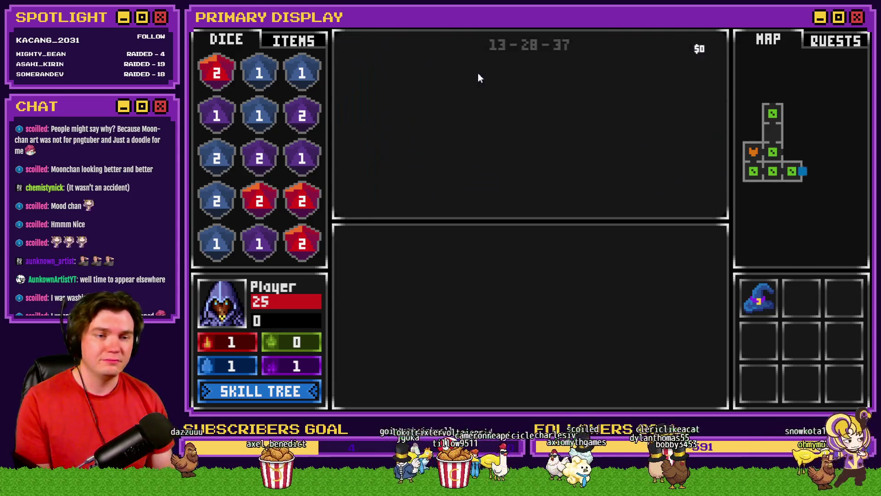
key("Up")
key("Up")
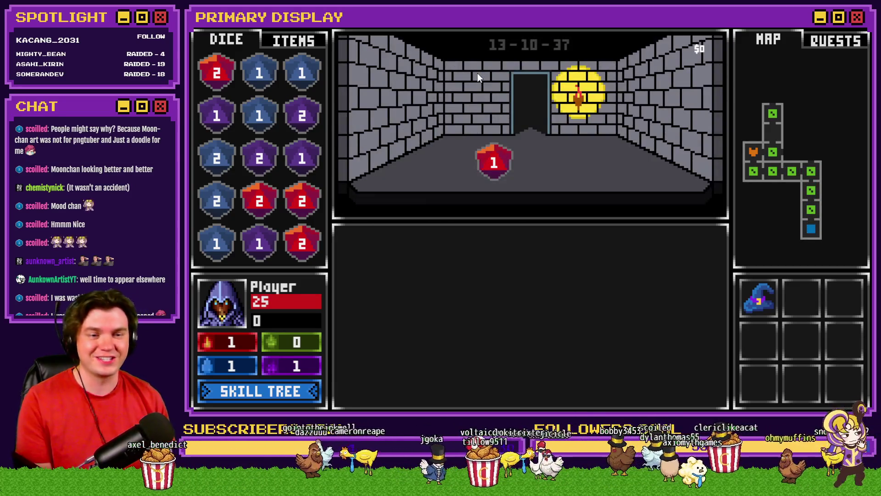
key("Up")
key("Up")
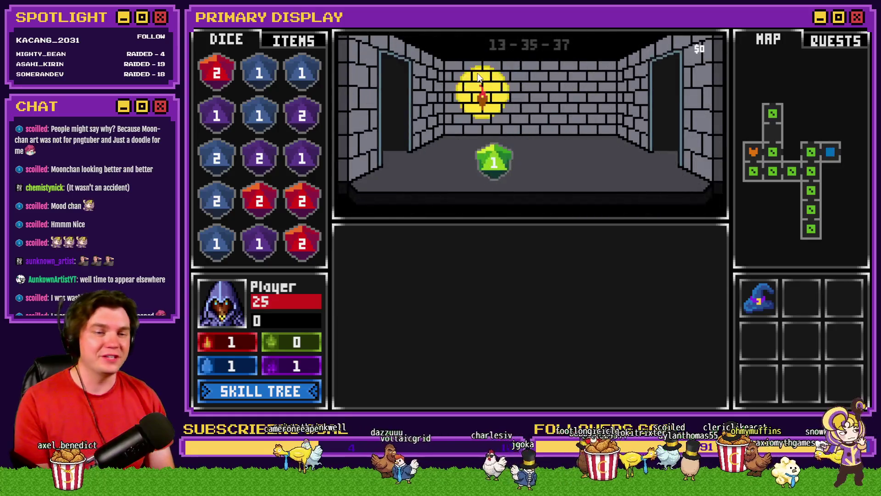
key("Up")
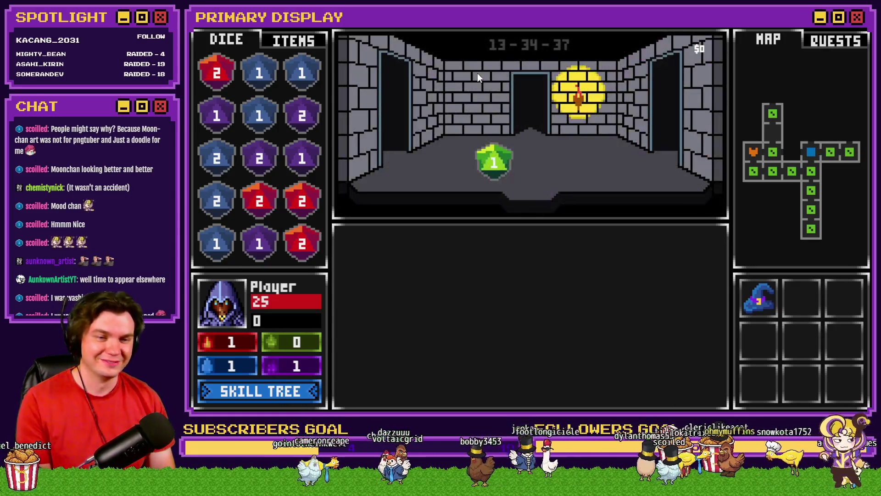
key("Up")
key("Up")
key("Up")
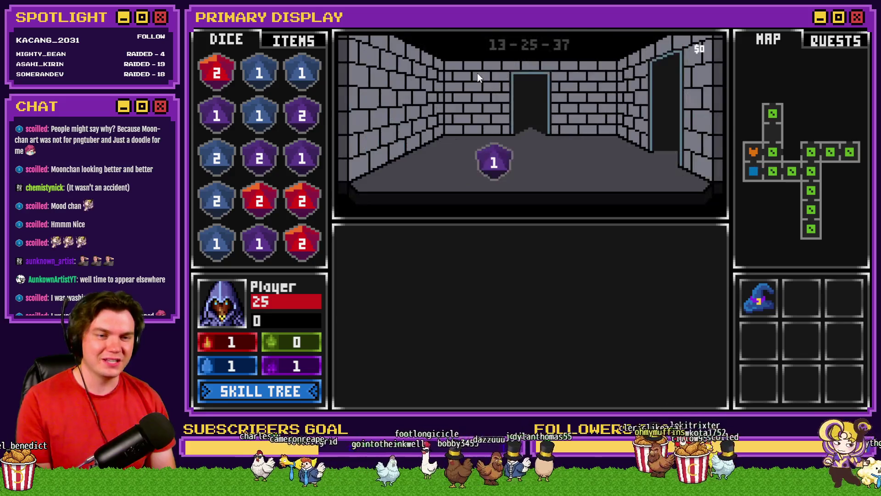
key("Up")
key("Up")
key("Up")
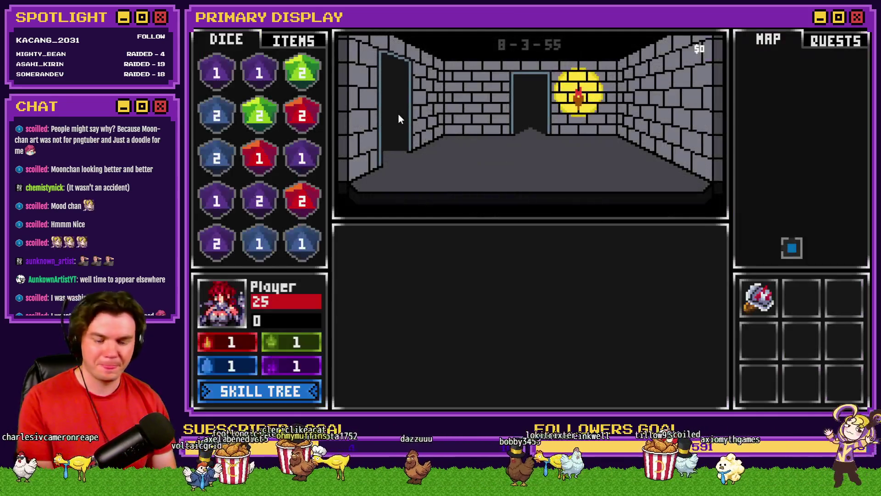
- Check roomTrap variables 0931-0940 in the debug list and close it
key("F9")
key("Up")
key("Up")
key("Up")
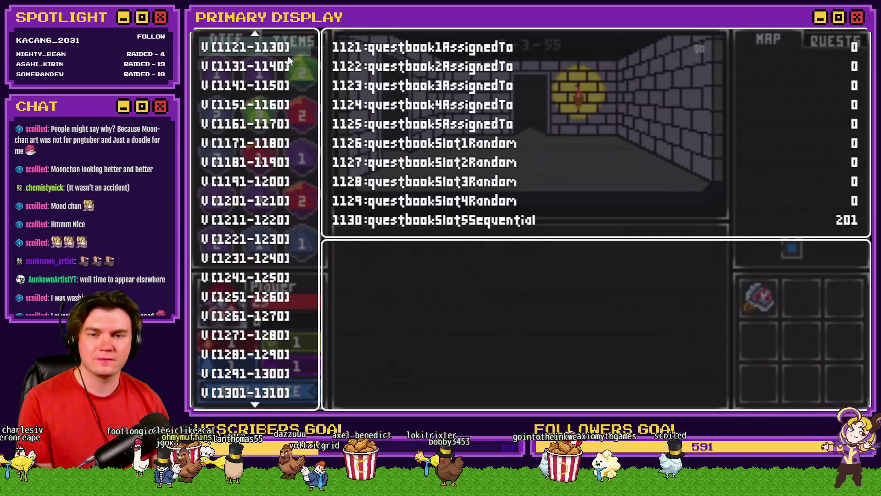
key("Up")
key("Up")
key("Up")
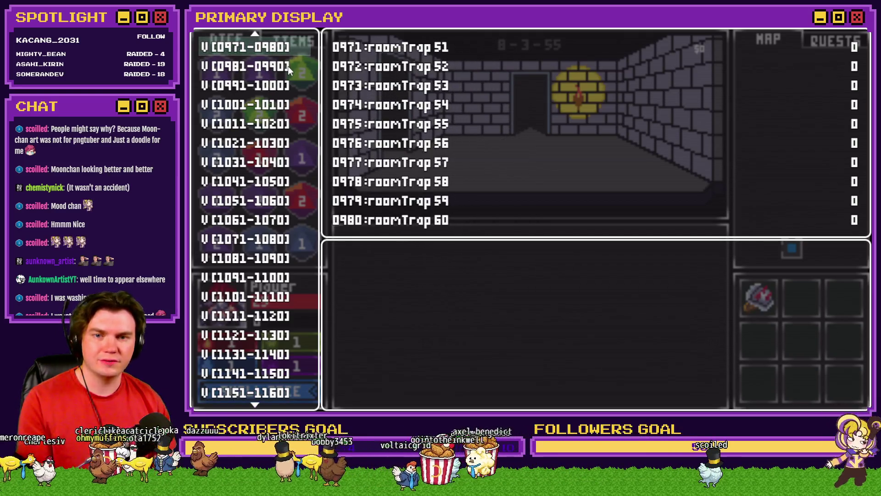
key("Down")
key("Up")
key("Up")
key("Up")
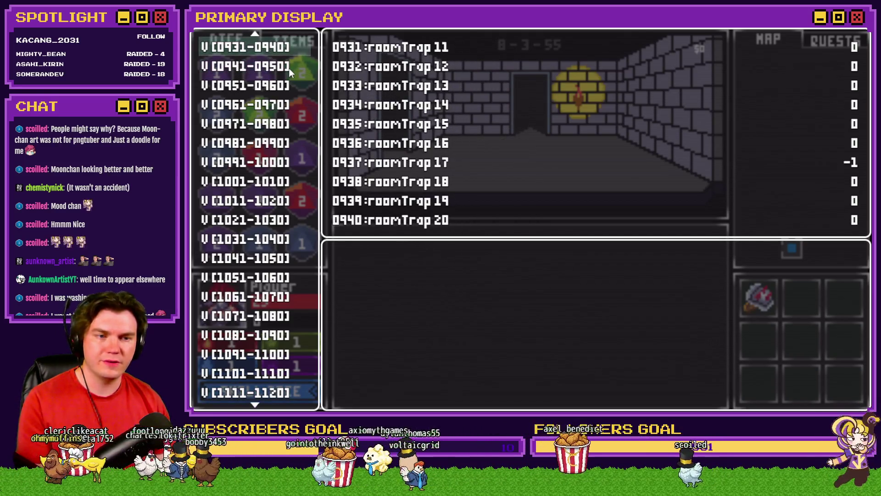
key("Escape")
- Walk to the chest room, open the chest with a key, and close the playtest
key("Up")
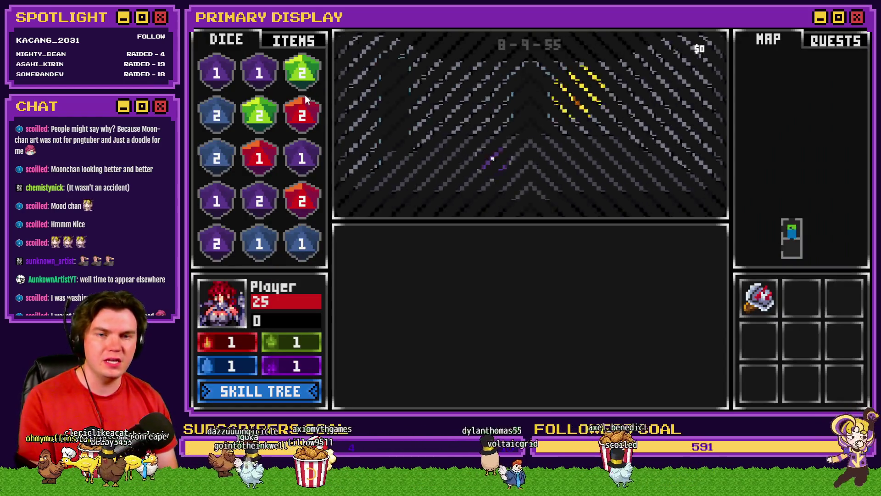
key("Up")
key("Down")
key("Down")
key("Up")
key("Up")
key("Up")
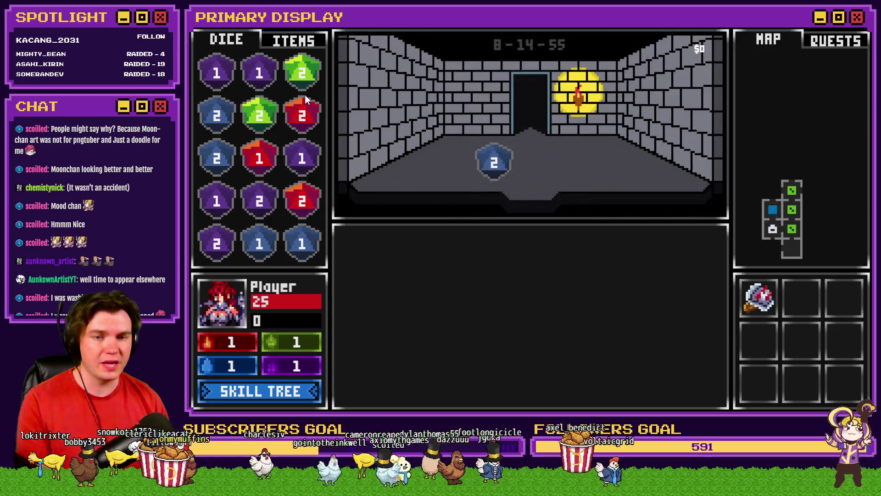
key("Up")
key("Up")
key("Up")
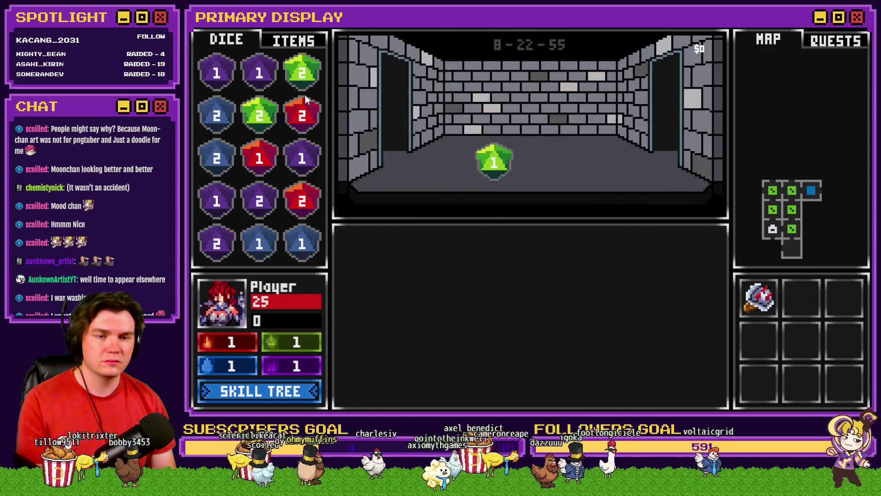
key("Down")
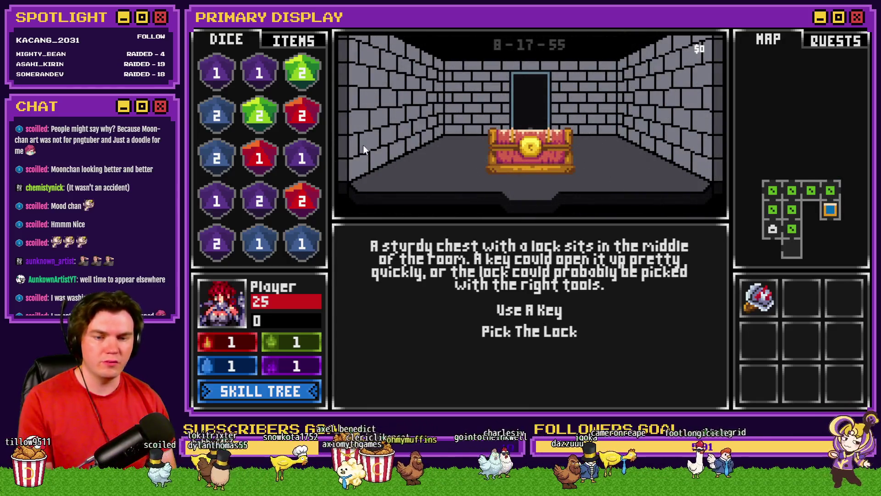
left_click(531, 311)
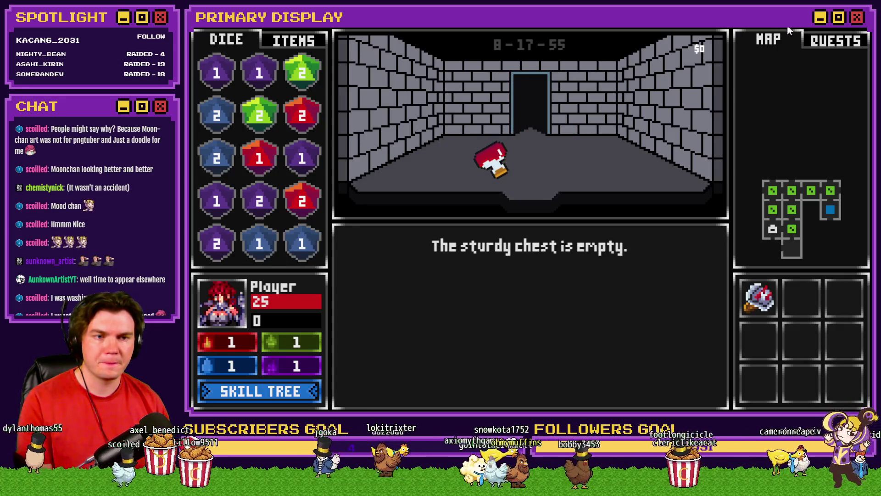
left_click(860, 29)
- In ShowChest, delete the 60-frame wait after the item appears
left_click(508, 46)
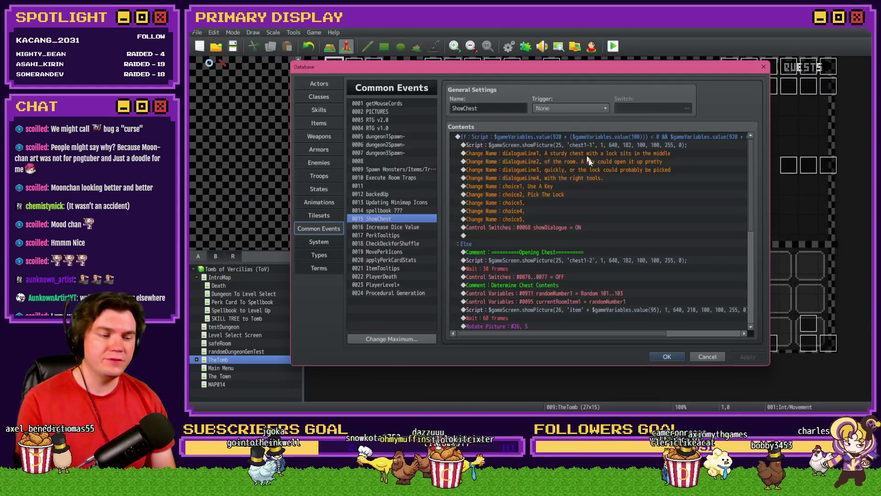
scroll(570, 293, "down", 5)
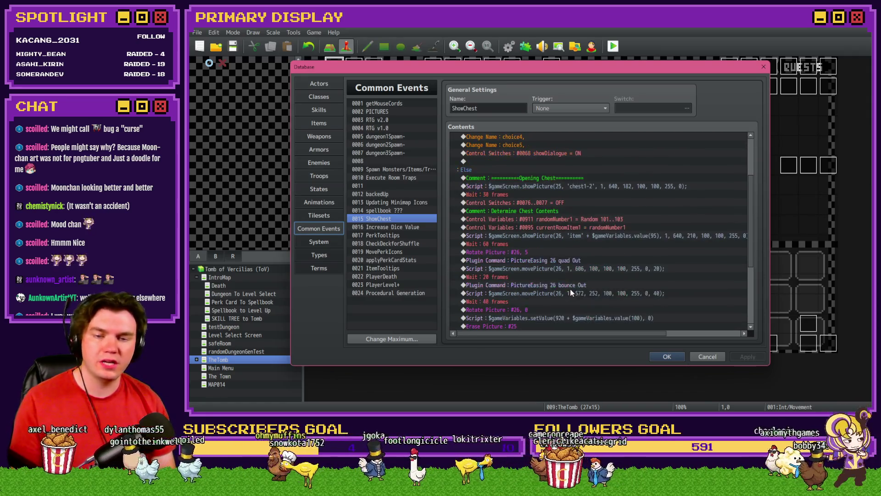
left_click(518, 233)
left_click(519, 219)
left_click(520, 206)
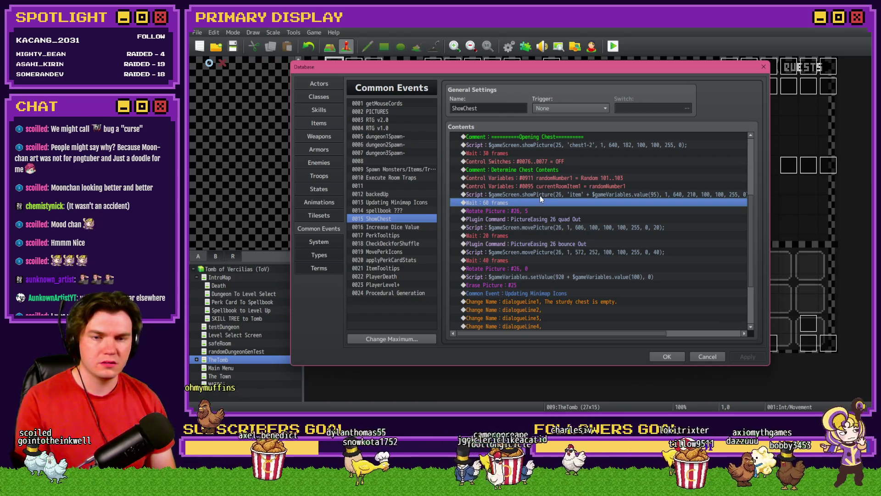
key("Delete")
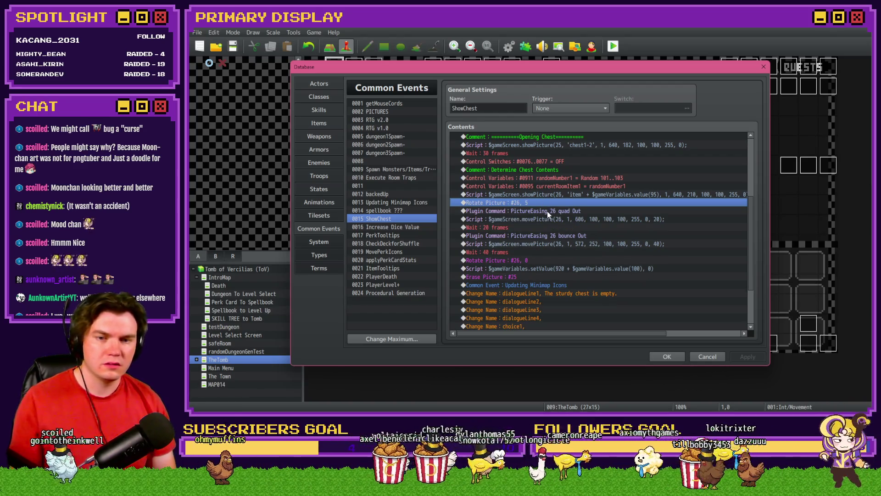
- Move the item to y 60 in the move script and set the first wait to 18 frames
left_click(545, 219)
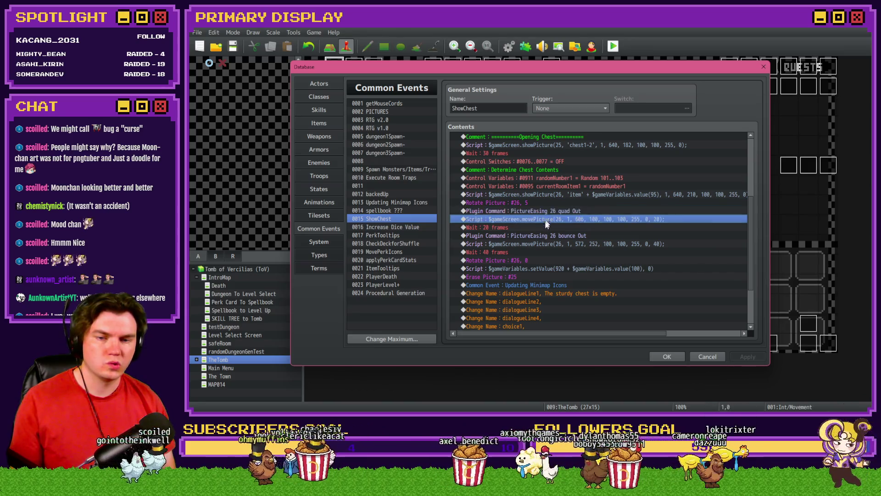
double_click(546, 219)
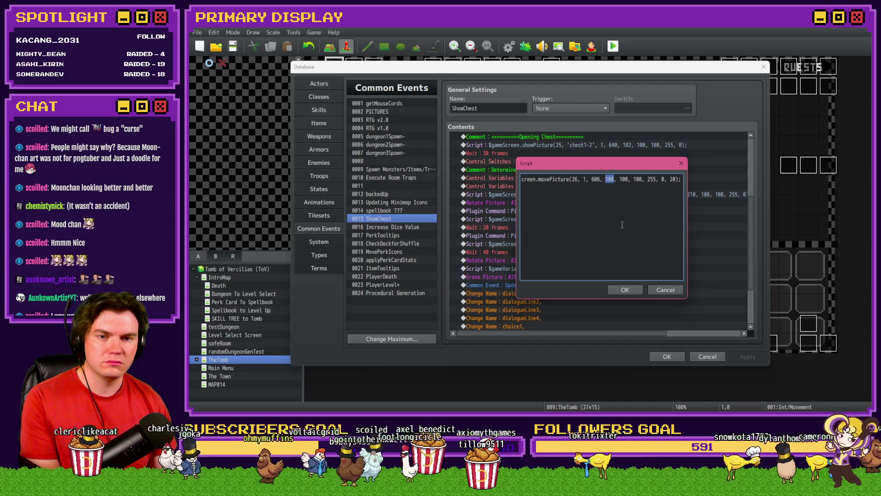
type("6")
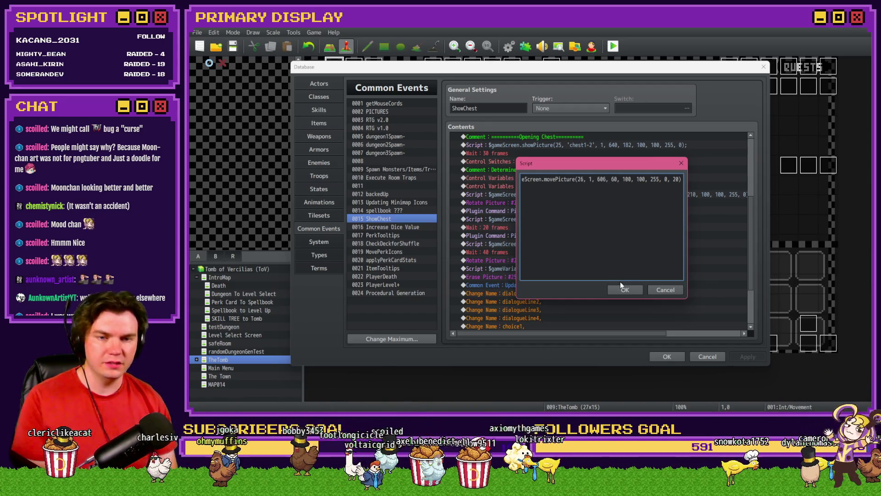
left_click(622, 289)
double_click(544, 229)
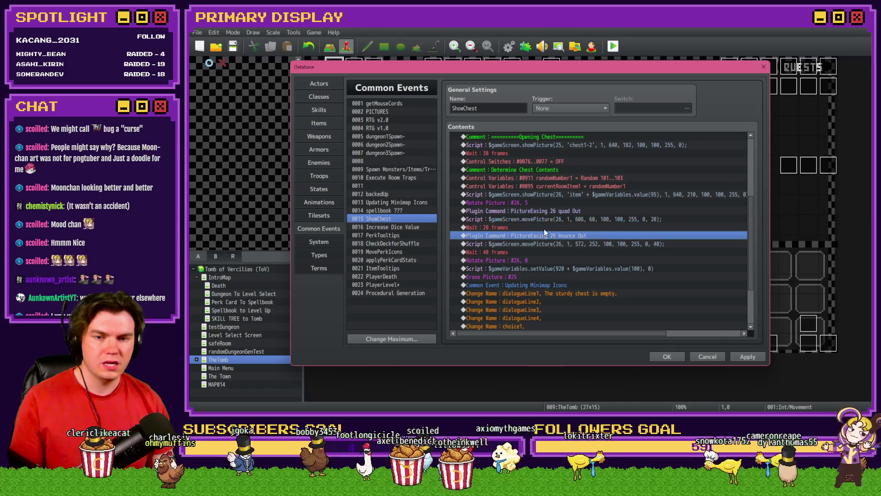
key("Escape")
key("Escape")
double_click(549, 224)
type("18")
left_click(591, 248)
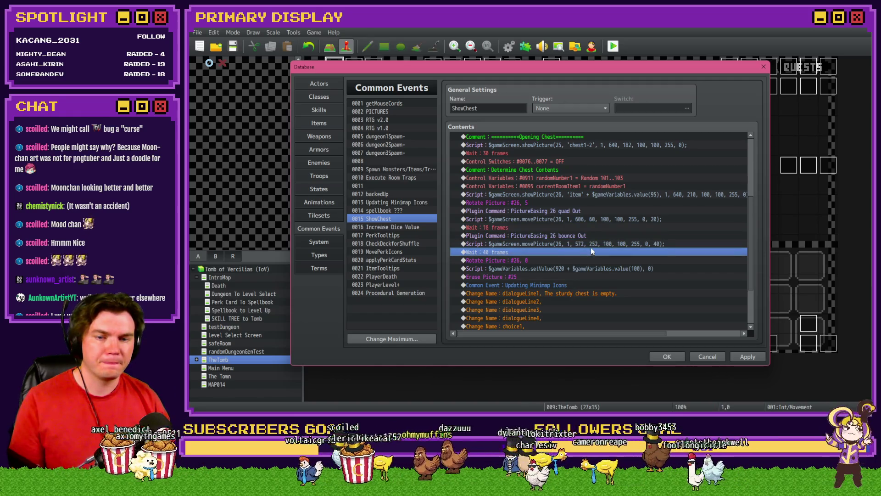
- Set the second wait to 50 frames and close the database
left_click(593, 243)
double_click(591, 250)
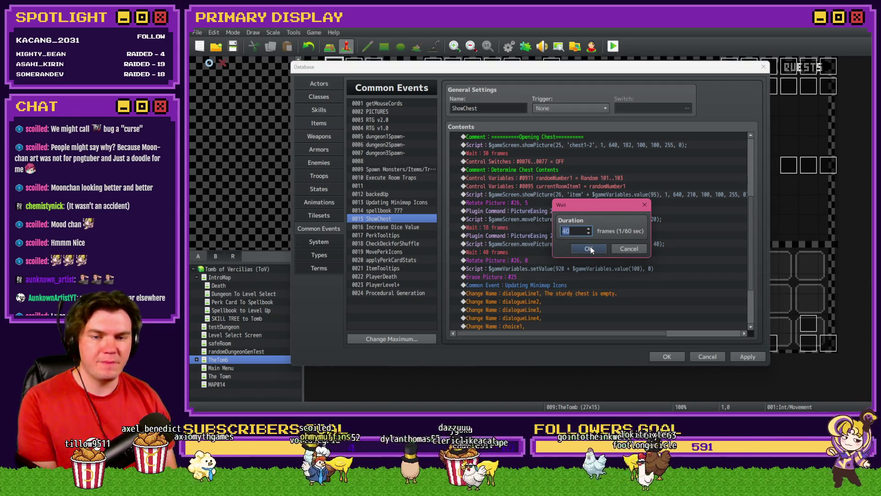
left_click(588, 249)
key("Return")
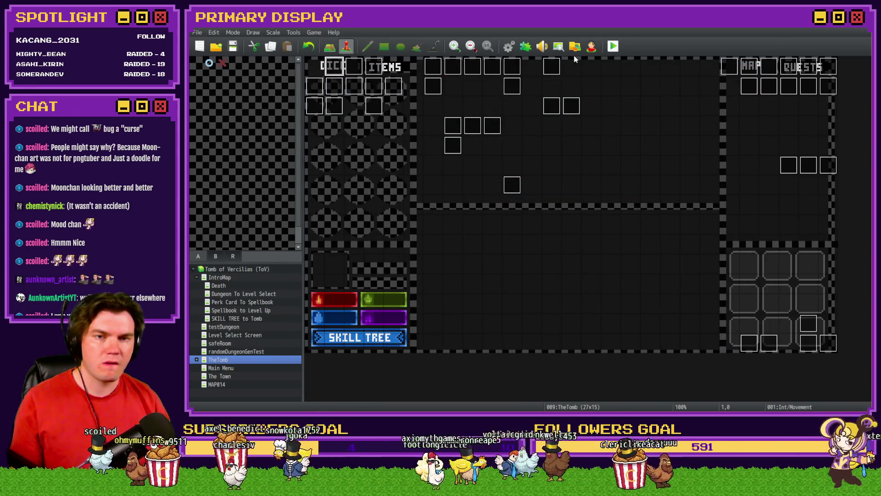
- Set the item's Rotate Picture speed to -9, then start a playtest without saving
left_click(507, 48)
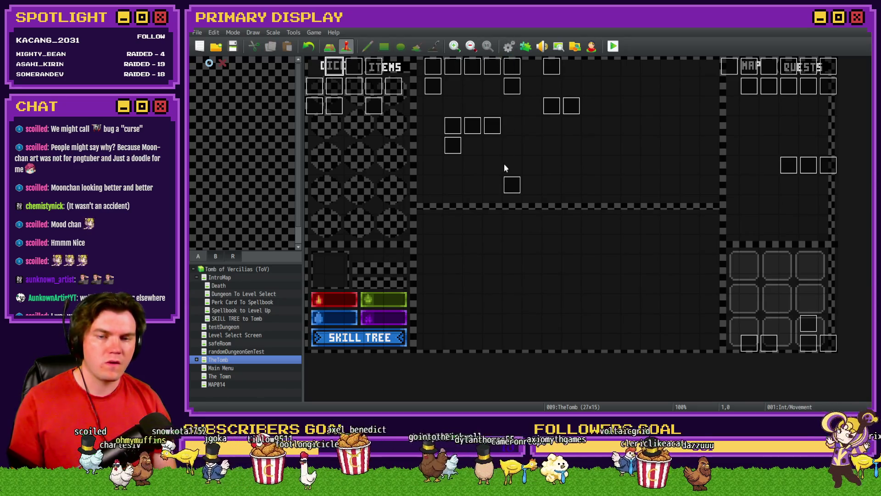
scroll(529, 208, "down", 5)
double_click(559, 244)
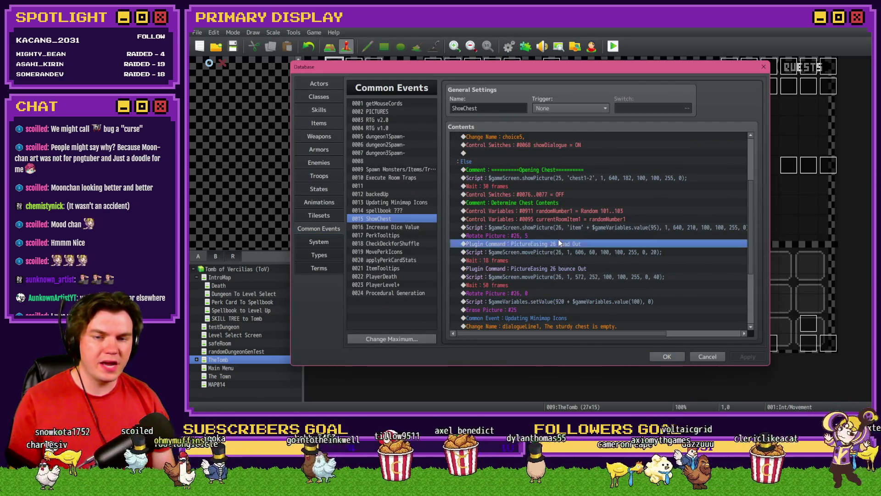
left_click(572, 238)
double_click(574, 235)
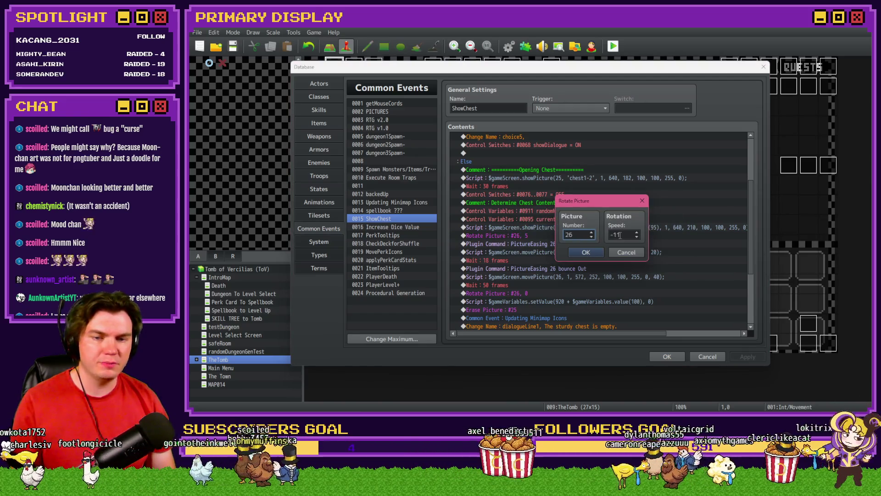
left_click(592, 252)
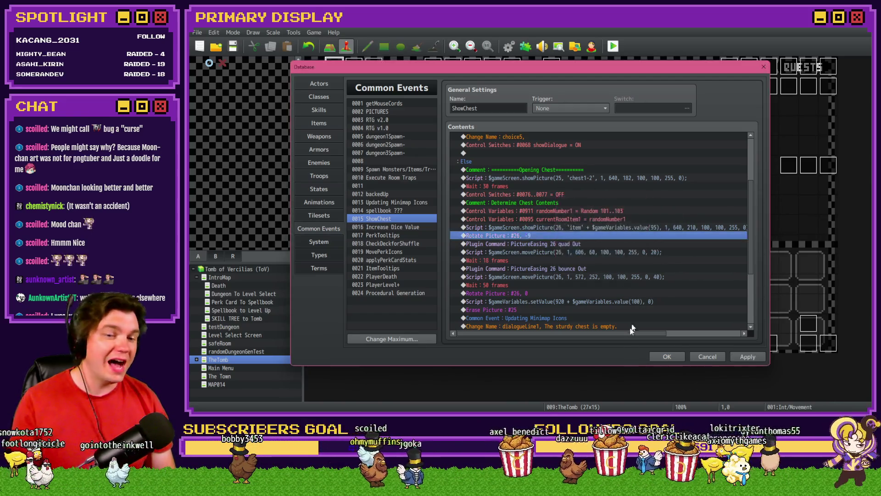
left_click(667, 356)
left_click(521, 232)
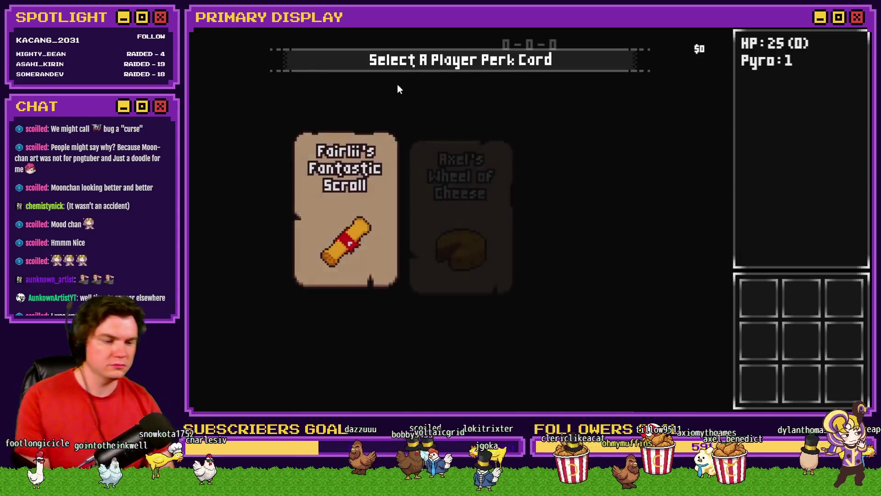
- Pick the cheese perk and inspect roomTrap variables 0961-0970 in the debug list
left_click(492, 187)
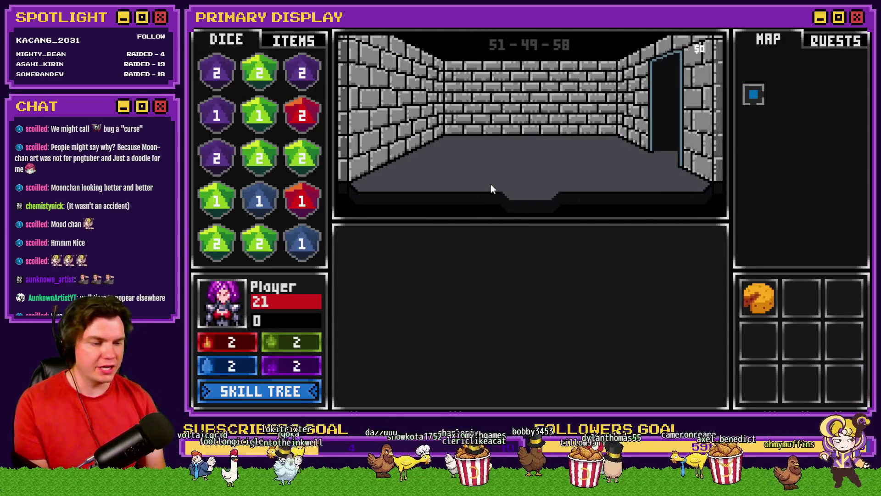
key("F9")
key("Up")
key("Up")
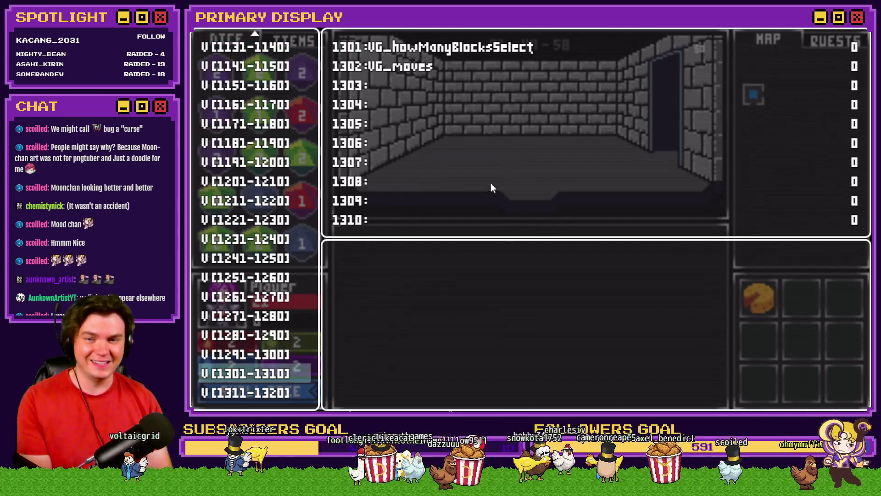
key("Up")
key("Up")
key("Up")
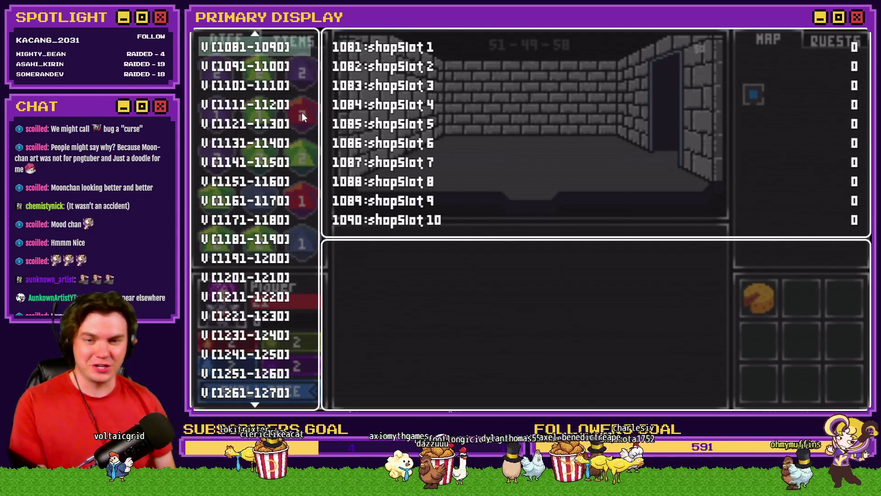
key("Up")
key("Up")
key("Up")
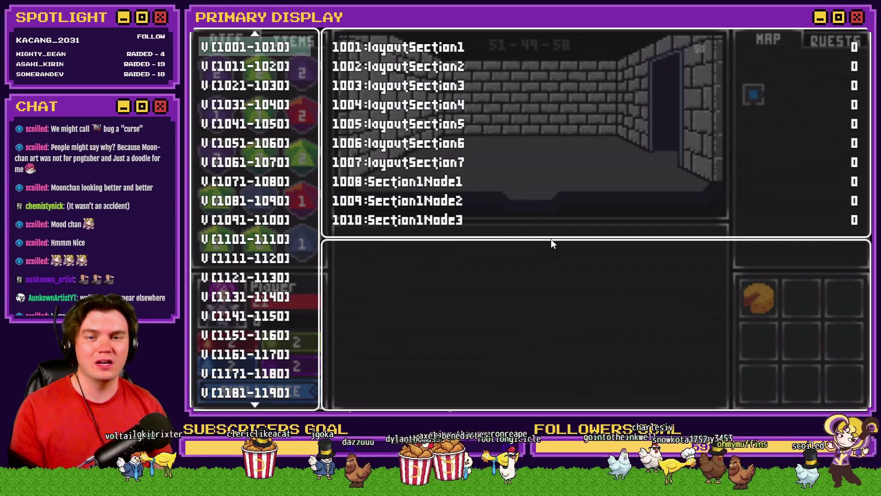
key("Up")
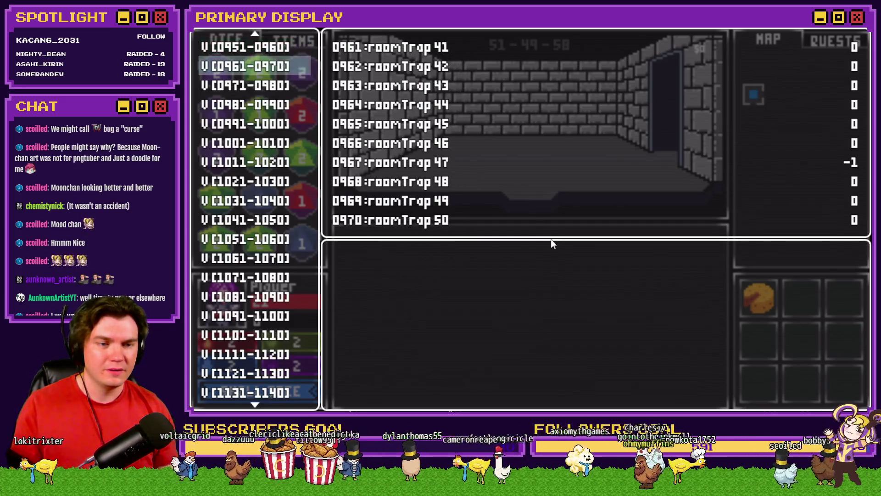
key("Return")
key("Down")
key("Down")
key("Down")
key("Down")
key("Down")
key("Escape")
key("Escape")
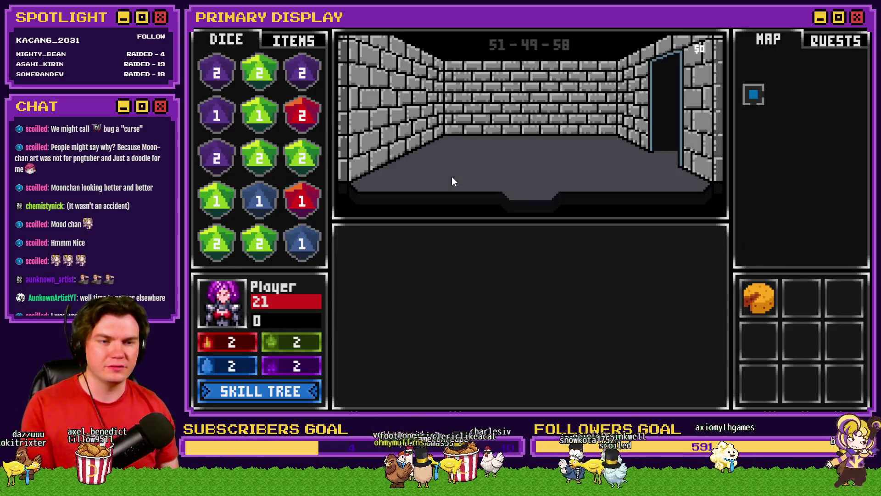
- Walk to the chest room and open the sturdy chest with a key
key("Up")
key("Up")
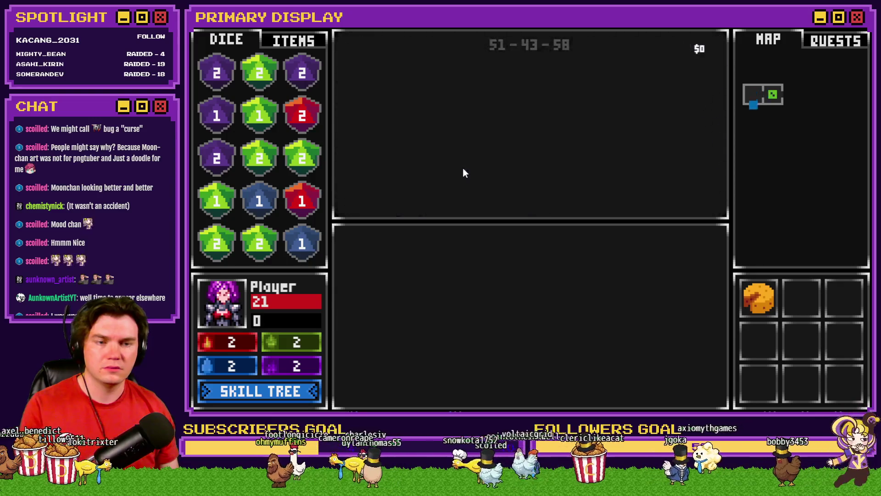
key("Up")
key("Up")
key("Up")
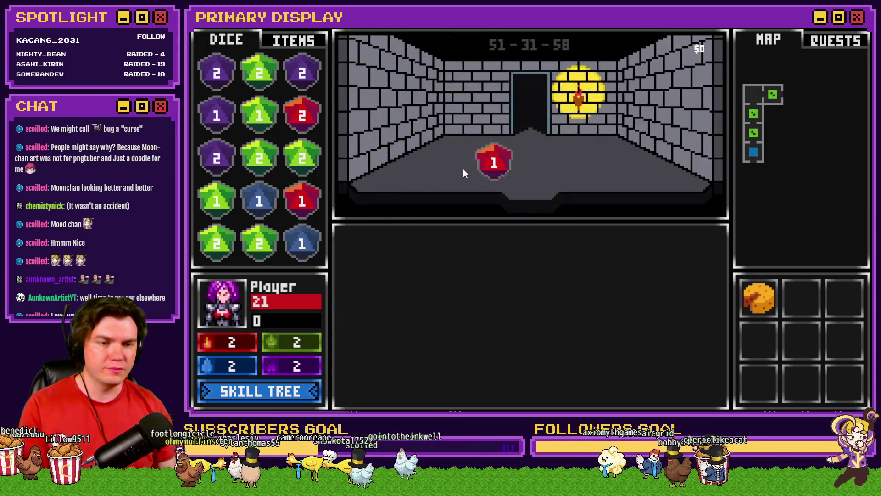
key("Up")
key("Up")
key("Up")
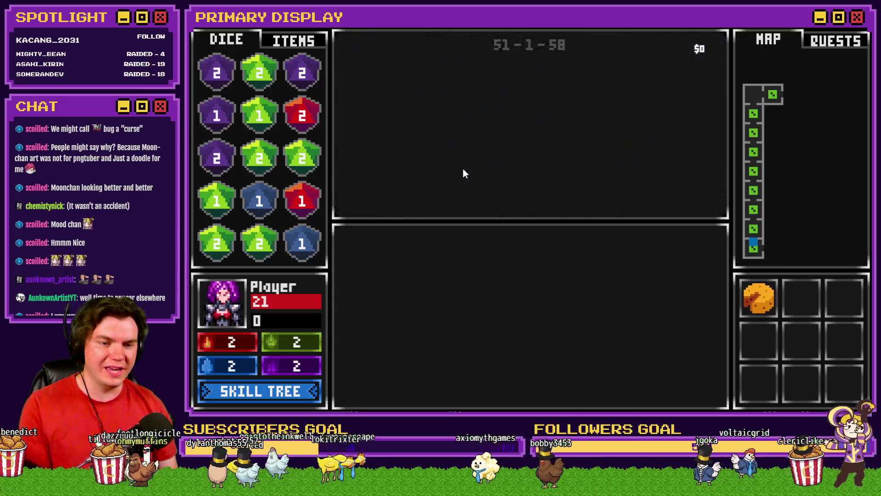
key("Right")
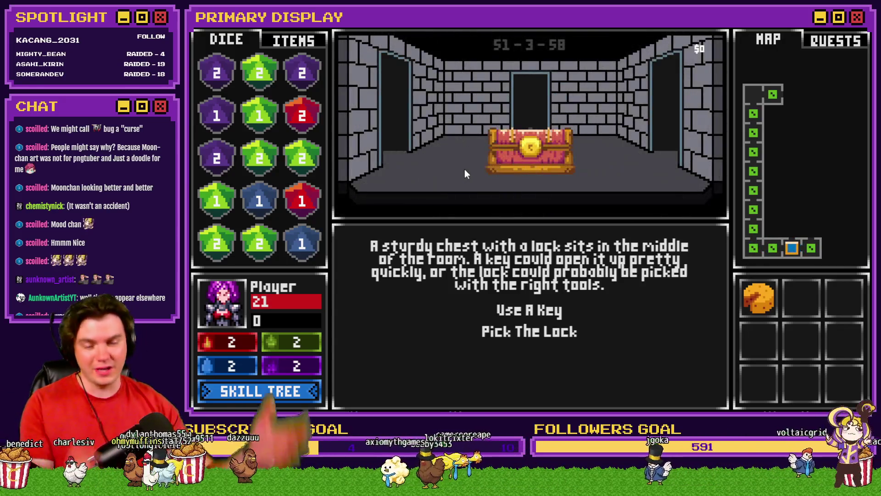
left_click(531, 313)
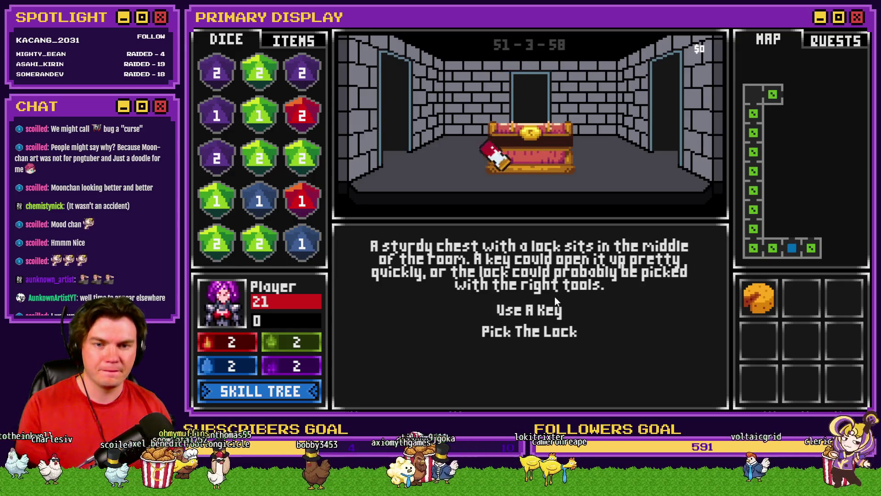
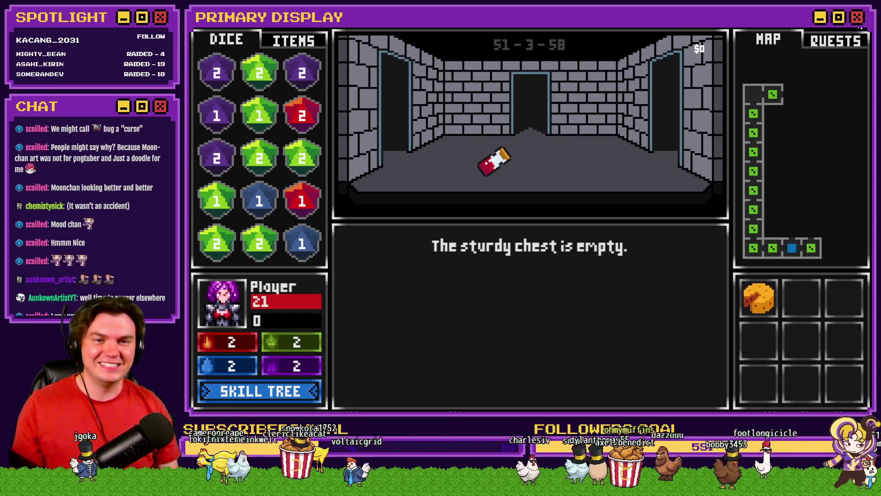
- Change ShowChest's Rotate Picture #26 speed from -9 to -8
key("alt+F4")
left_click(508, 46)
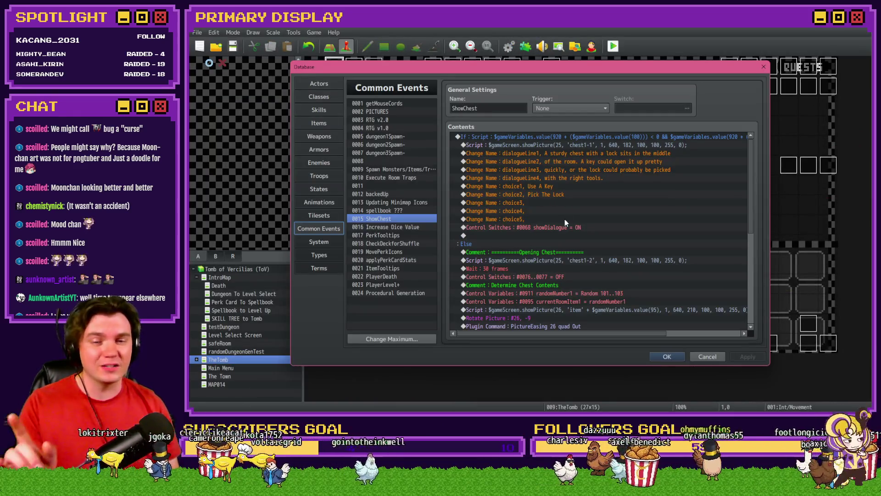
scroll(565, 219, "down", 6)
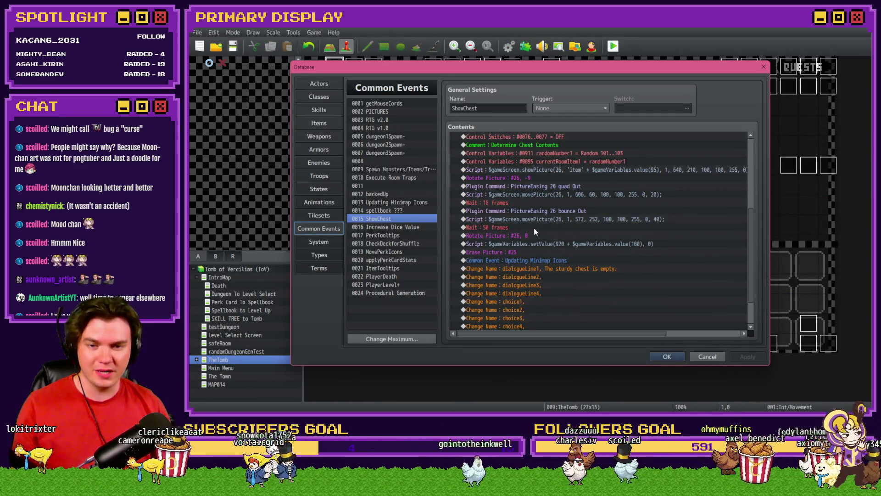
left_click(533, 228)
left_click(538, 181)
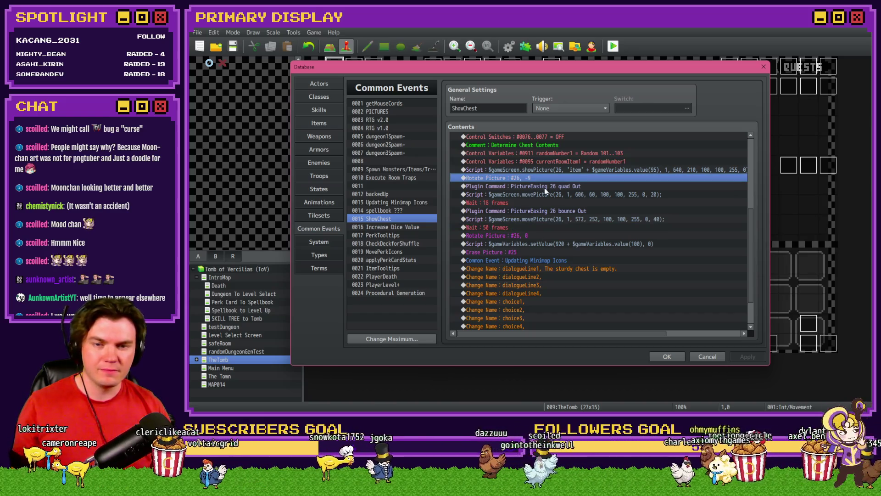
key("Return")
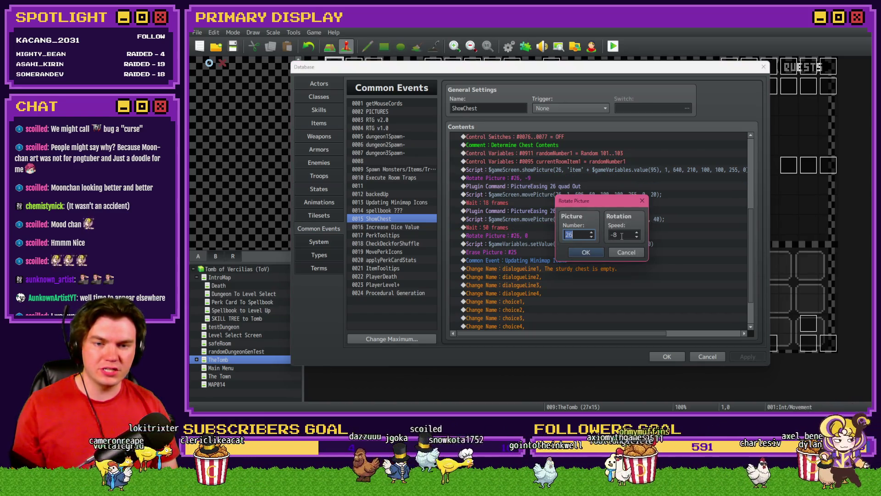
left_click(595, 253)
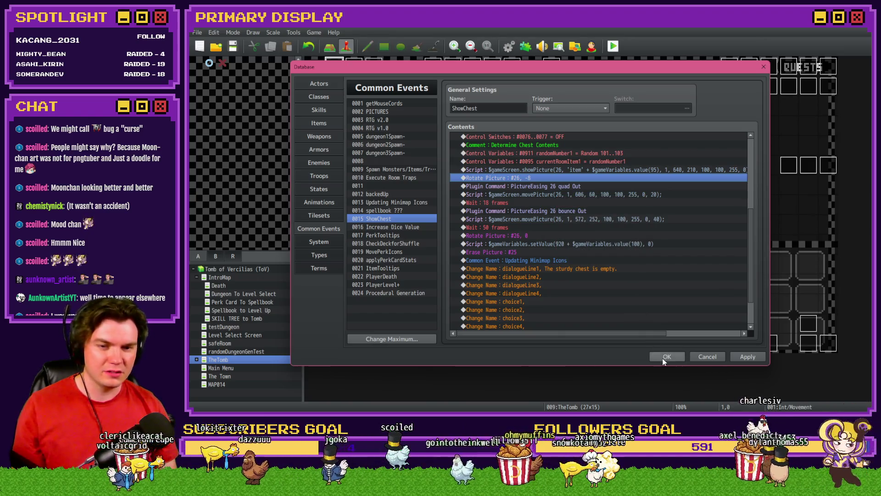
- Apply the database changes and save the project
left_click(666, 357)
left_click(613, 46)
left_click(493, 230)
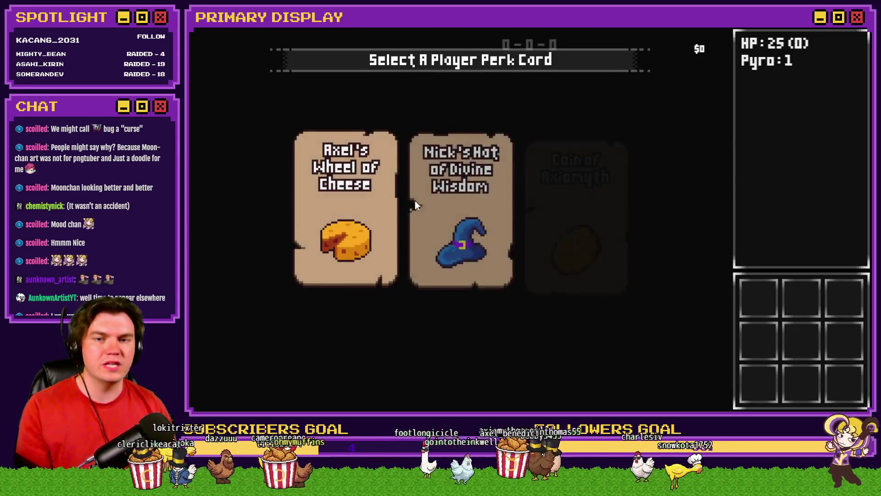
- Pick the hat perk card and check the roomTrap 41–50 debug variables
left_click(416, 205)
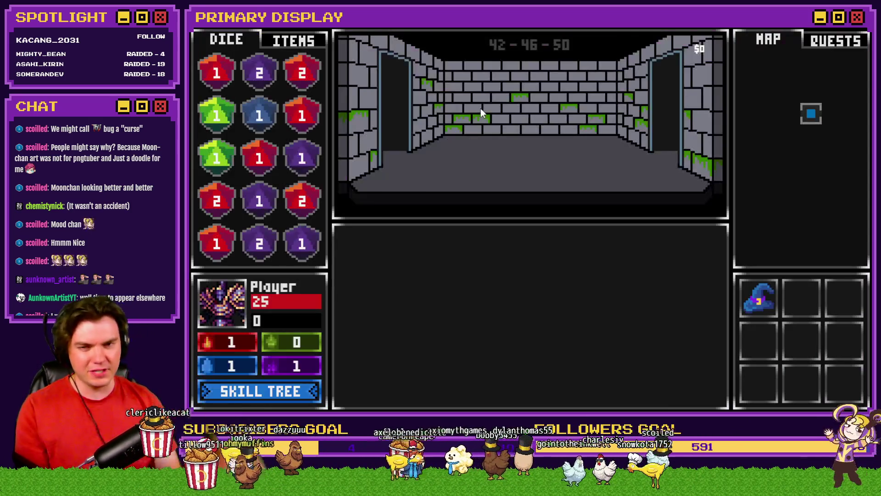
key("F9")
key("Up")
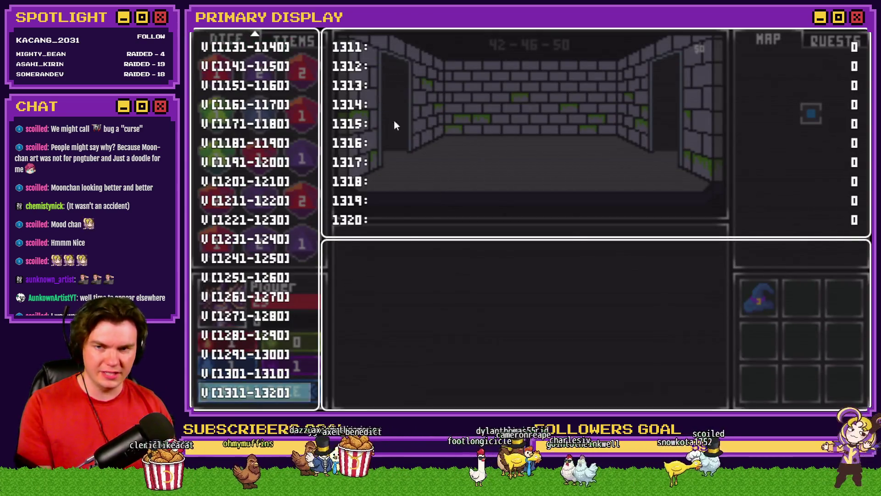
key("Up")
key("Up")
key("Up")
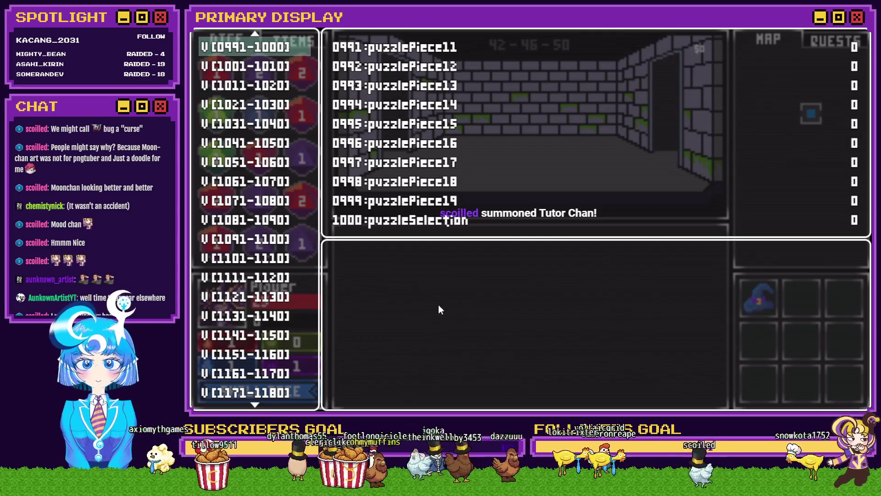
key("Down")
key("Up")
key("Up")
key("Up")
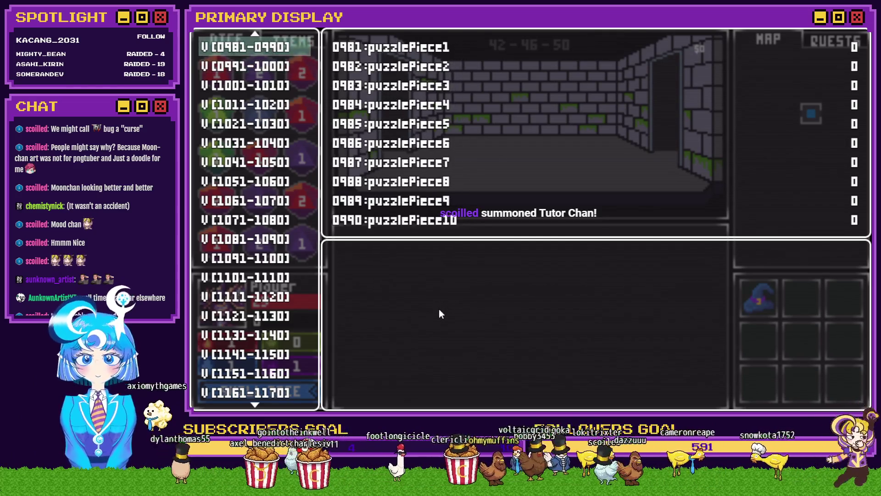
key("Up")
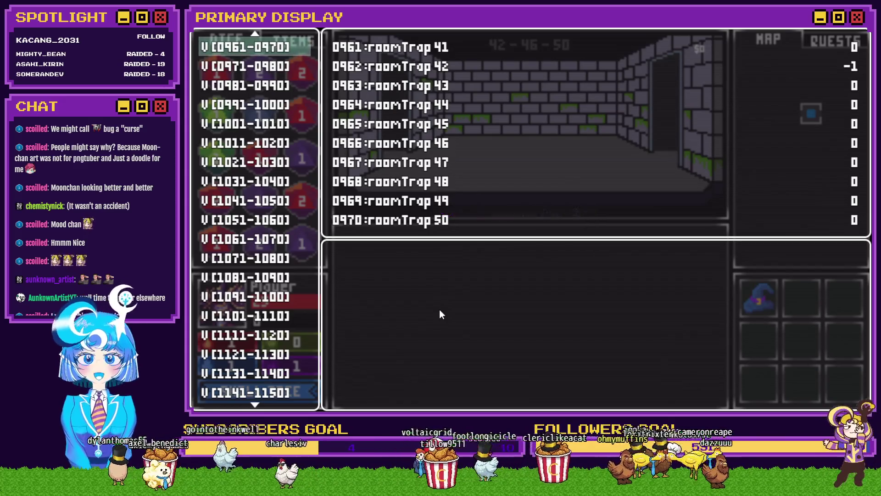
key("Escape")
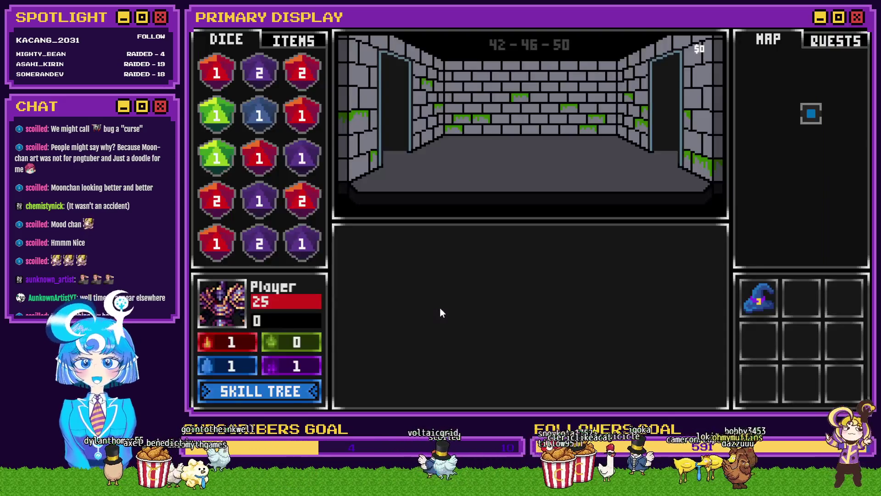
- Walk through the dungeon rooms to the sturdy chest and choose Use A Key
key("Up")
key("Up")
key("Up")
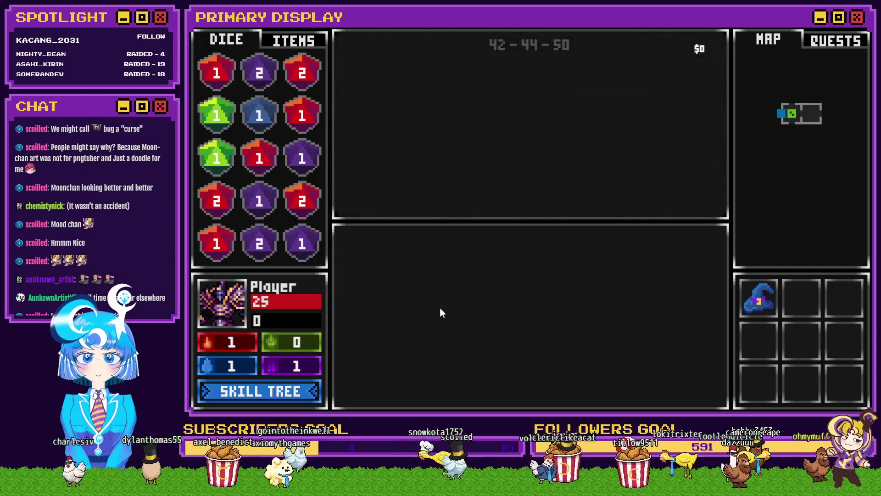
key("Up")
key("Up")
key("Up")
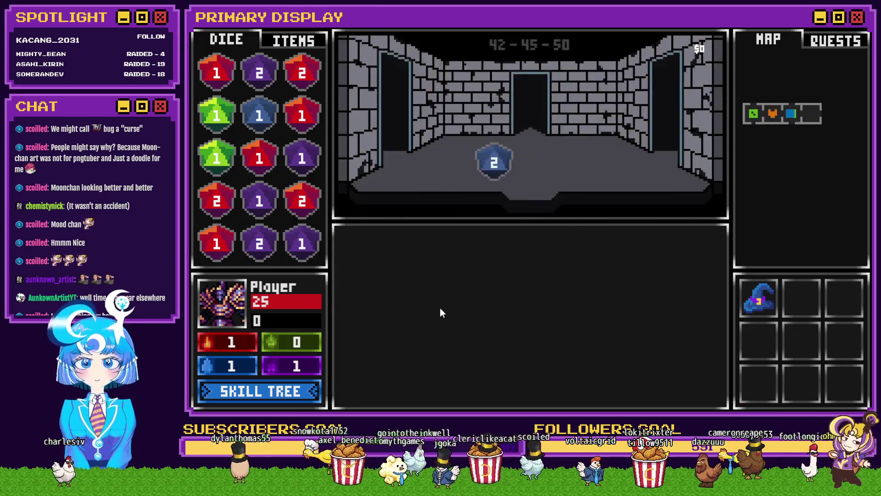
key("Up")
key("Up")
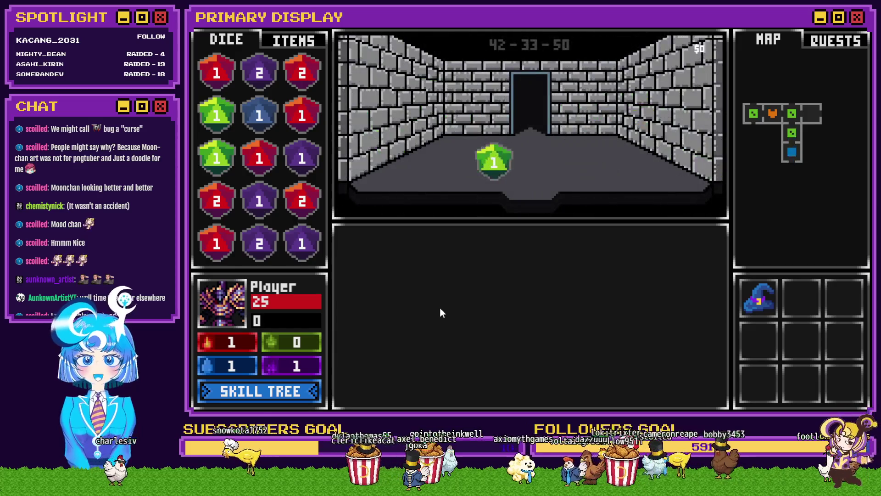
key("Up")
key("Up")
key("Up")
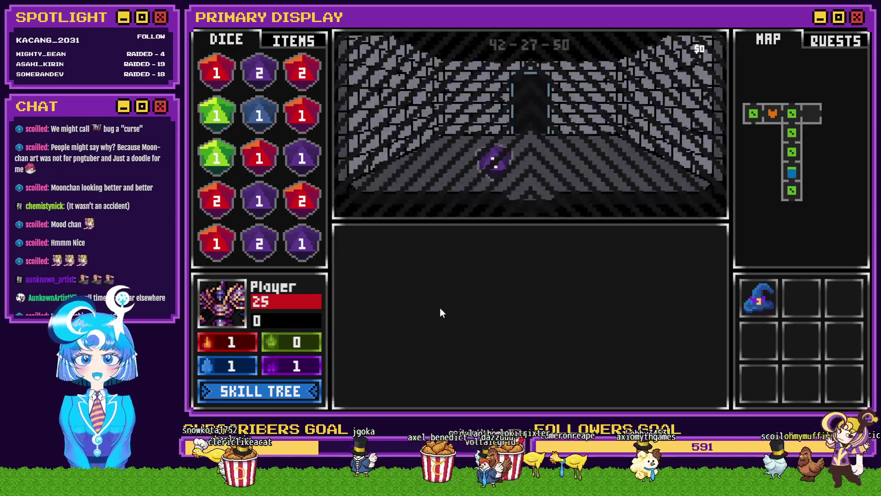
key("Up")
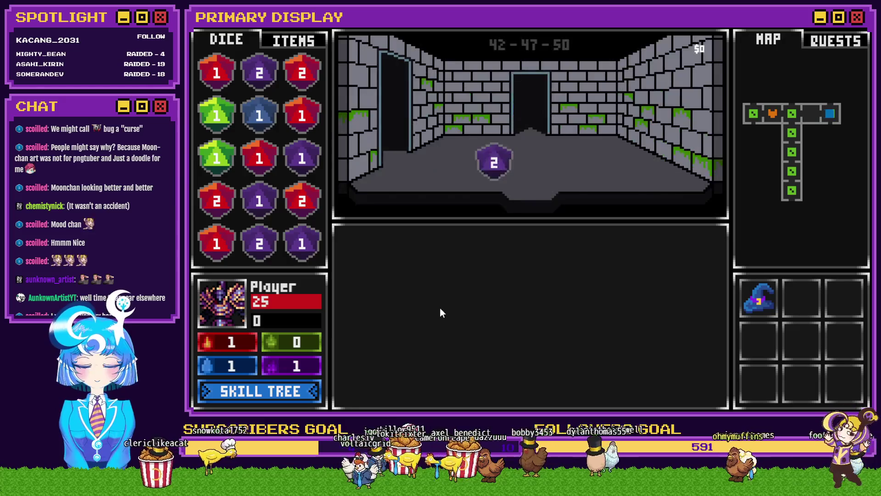
key("Up")
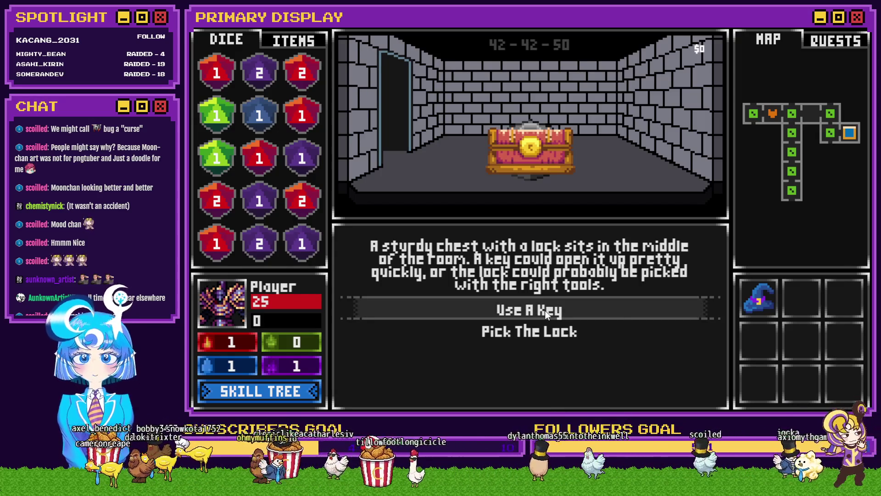
left_click(532, 309)
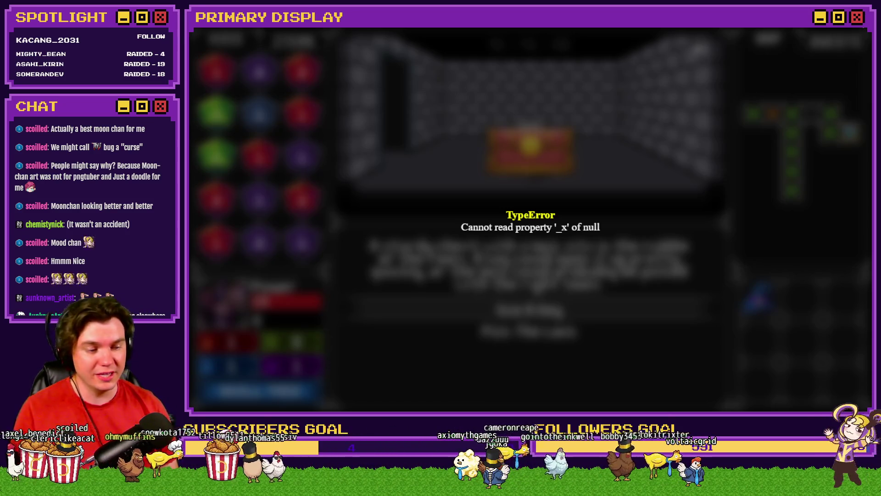
- Close the crashed game and bring up the Common Events database
key("alt+F4")
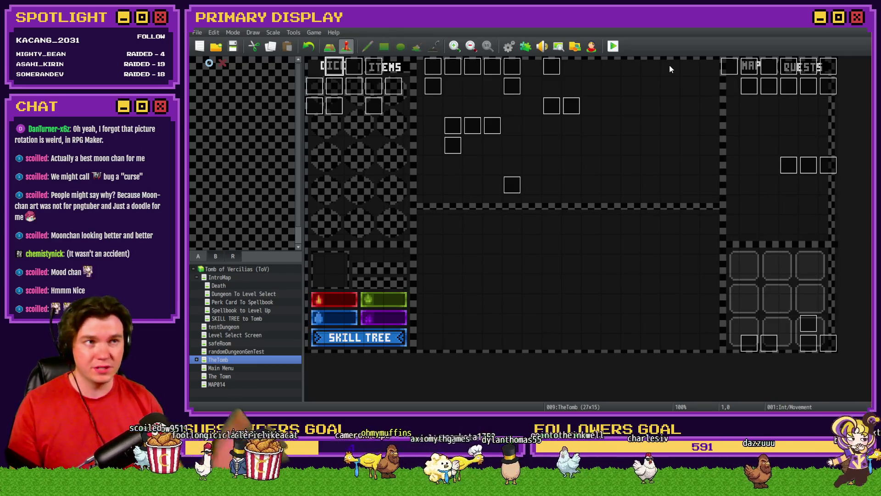
left_click(508, 47)
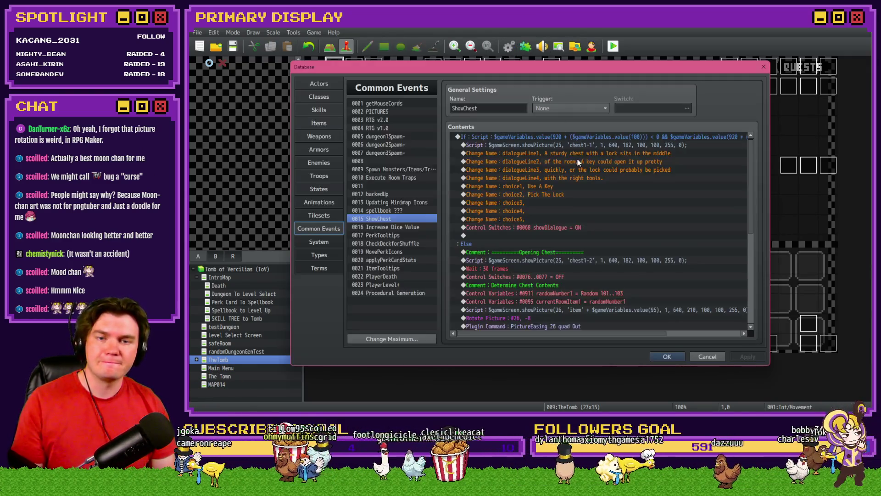
- Select 0003 RTG v2.0 and its 'Don't Spawn Things In Pedestal Orb Room' comment
left_click(392, 118)
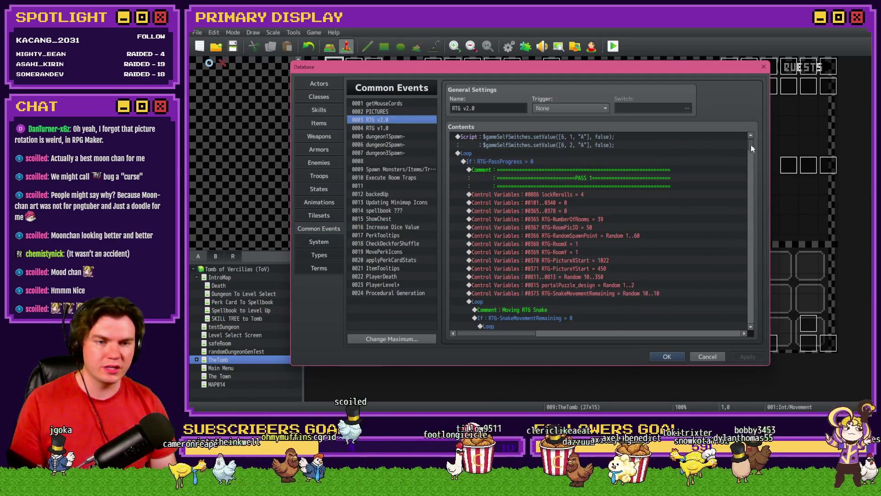
left_click_drag(751, 144, 751, 148)
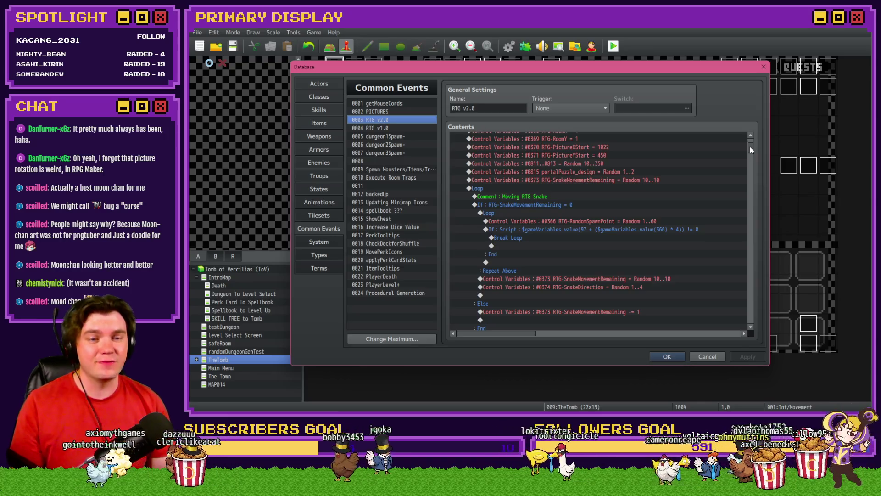
left_click_drag(749, 147, 750, 150)
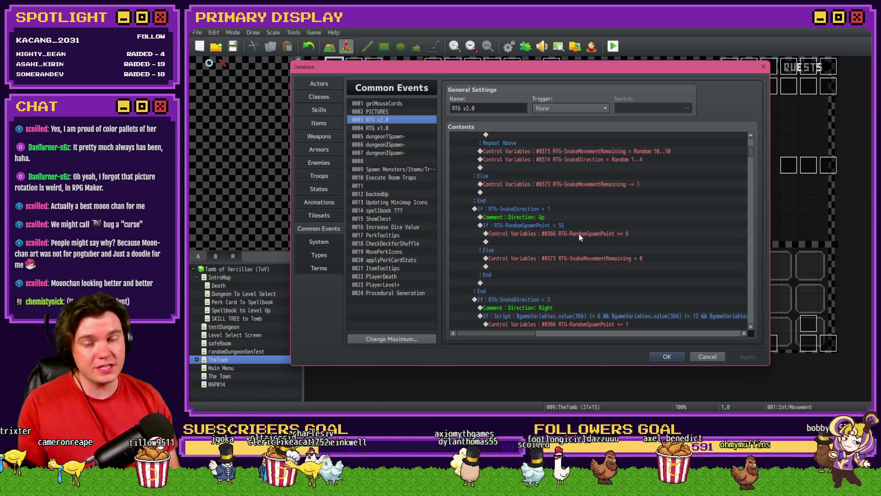
mouse_move(750, 156)
left_mouse_down()
mouse_move(751, 310)
mouse_move(751, 296)
left_mouse_up()
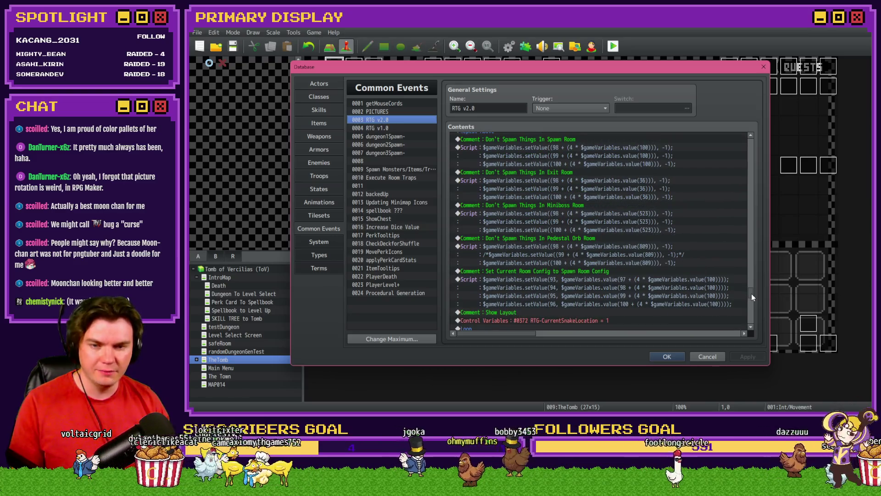
left_click(535, 240)
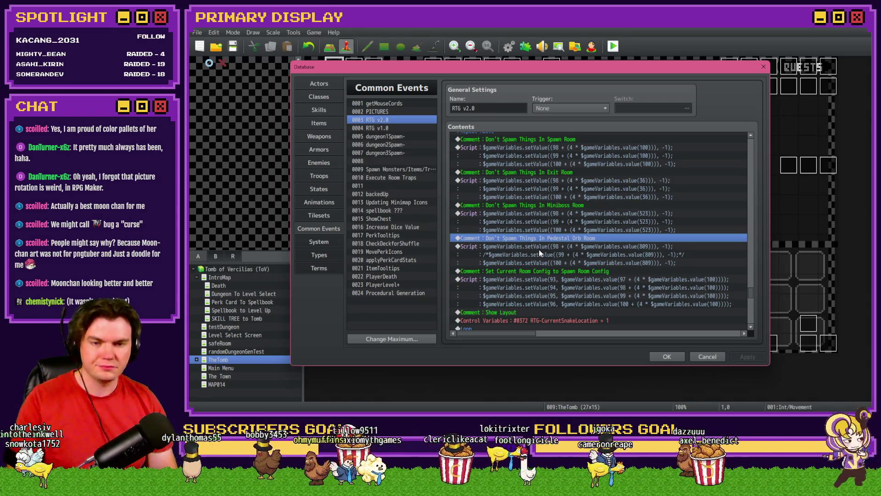
left_click(569, 247)
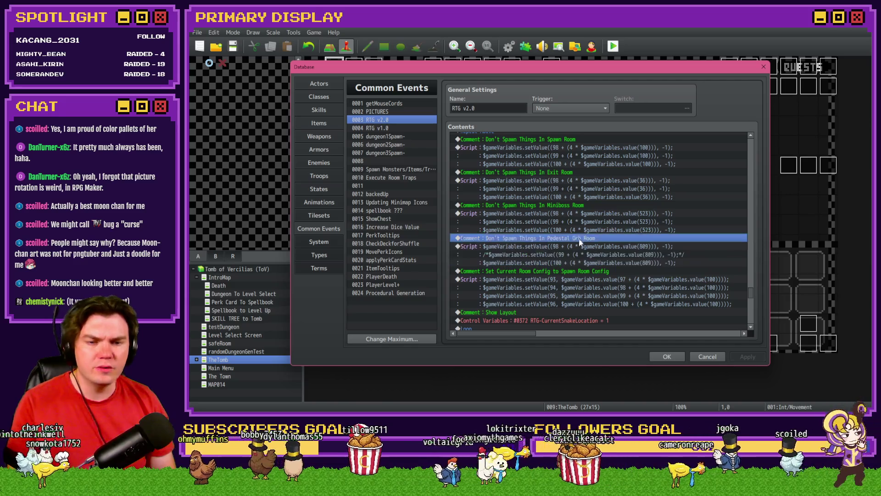
key("Insert")
left_click(504, 107)
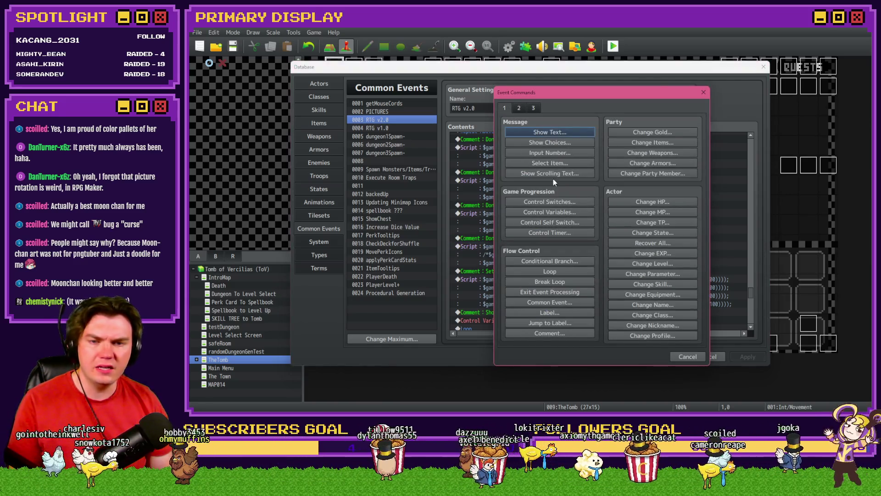
left_click(571, 212)
left_click(593, 166)
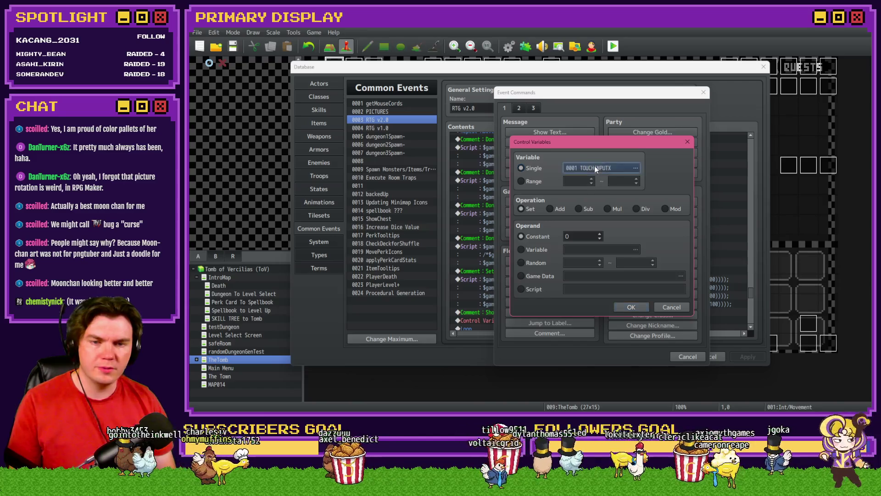
key("Up")
key("Up")
key("Up")
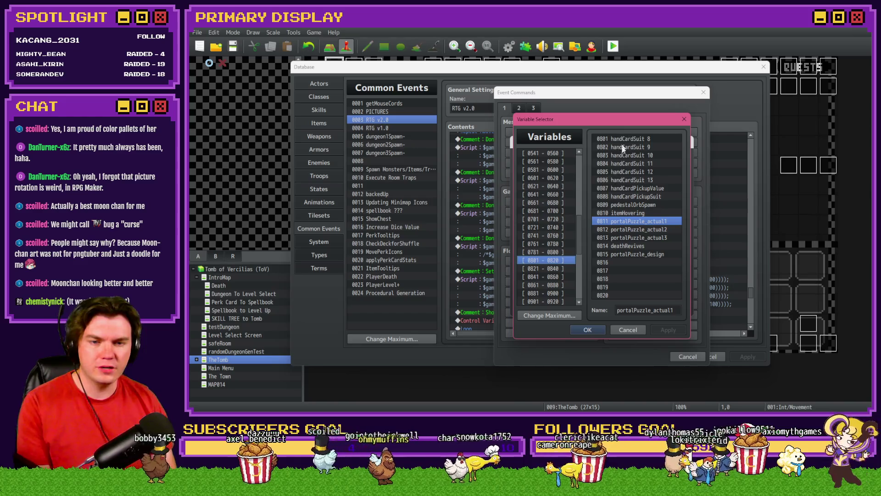
left_click(623, 205)
key("Escape")
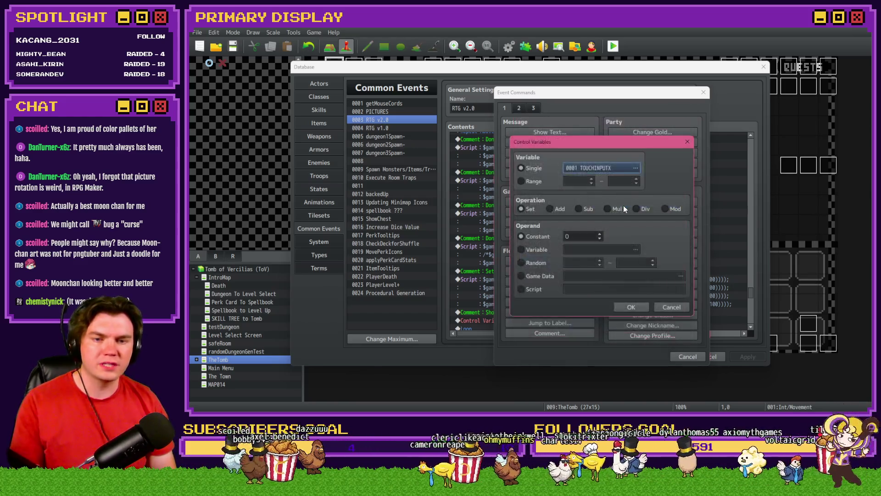
key("Escape")
key("Escape")
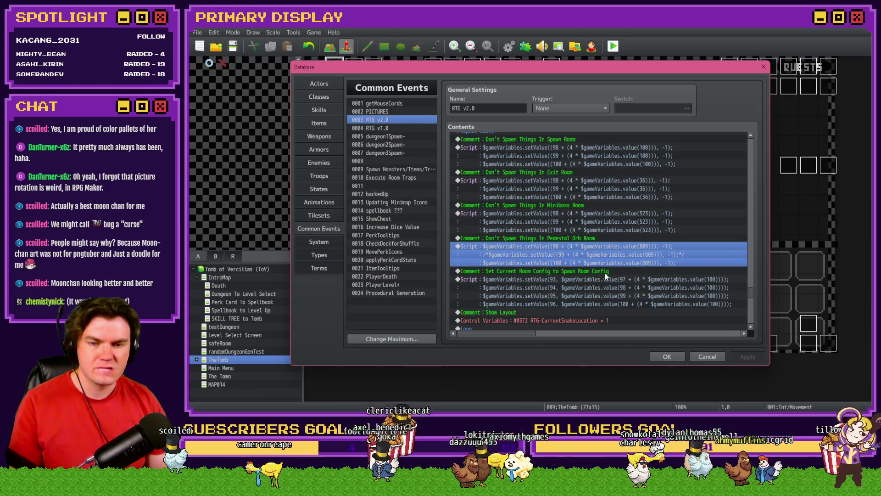
scroll(605, 274, "down", 4)
scroll(604, 274, "up", 4)
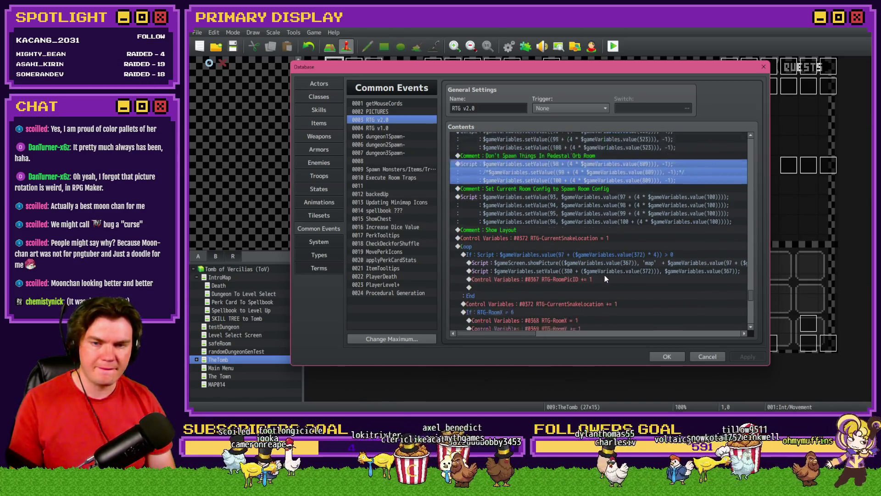
scroll(603, 277, "down", 3)
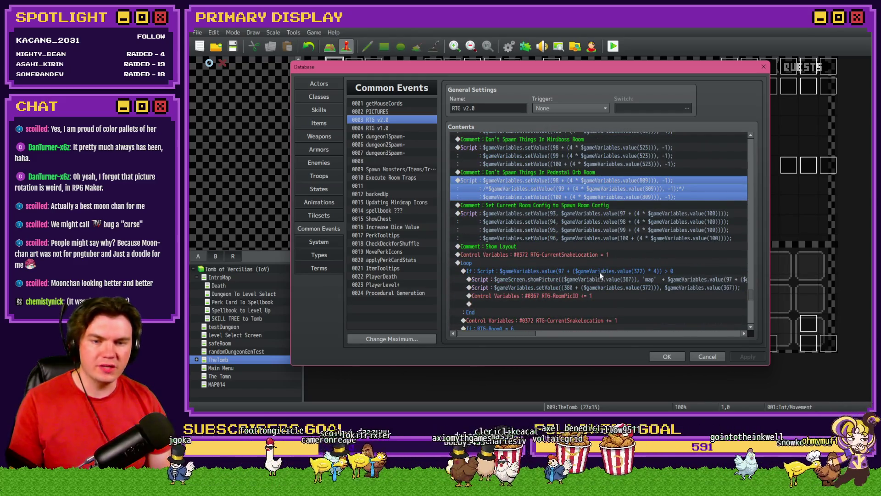
left_click(602, 280)
double_click(602, 280)
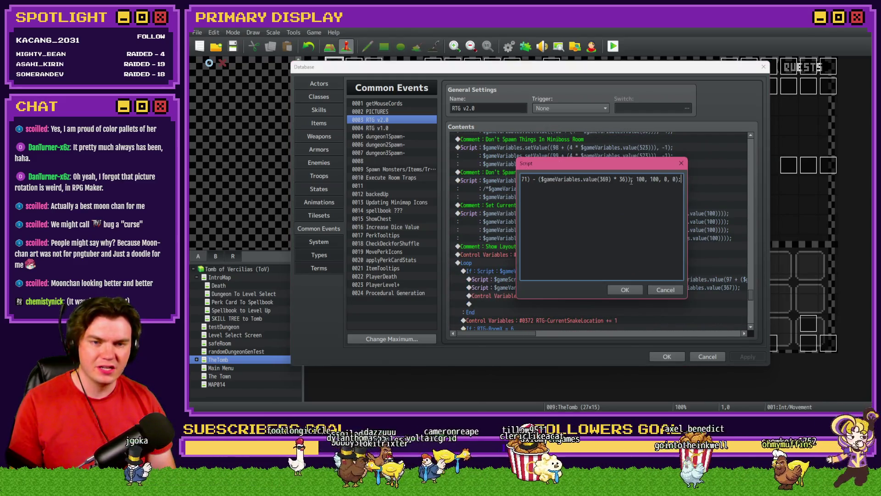
left_click_drag(632, 179, 681, 179)
left_click(668, 179)
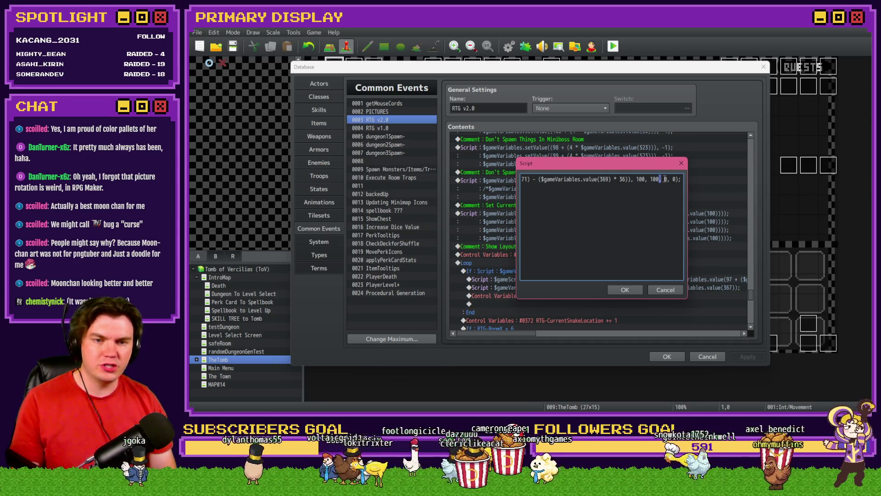
type("255")
left_click(628, 289)
scroll(560, 285, "down", 10)
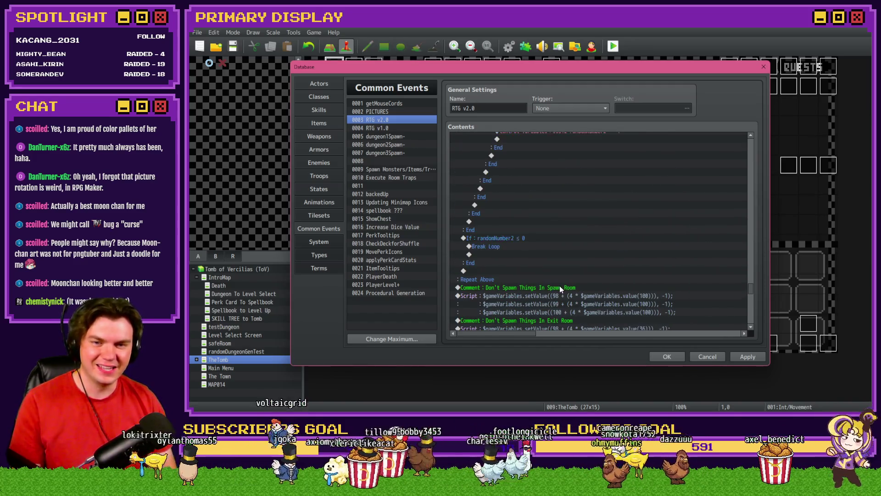
scroll(560, 290, "up", 3)
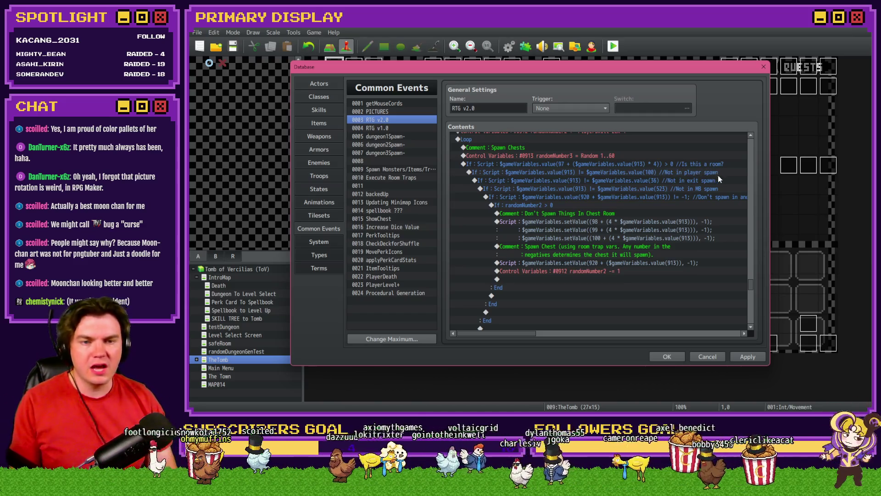
- Insert a script Conditional Branch pasting the copied 'Not in MB spawn' condition
left_click(694, 190)
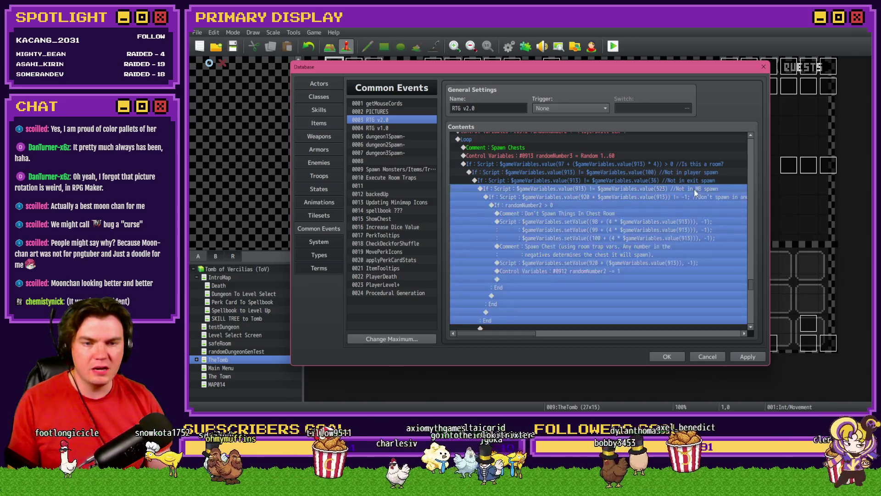
double_click(698, 188)
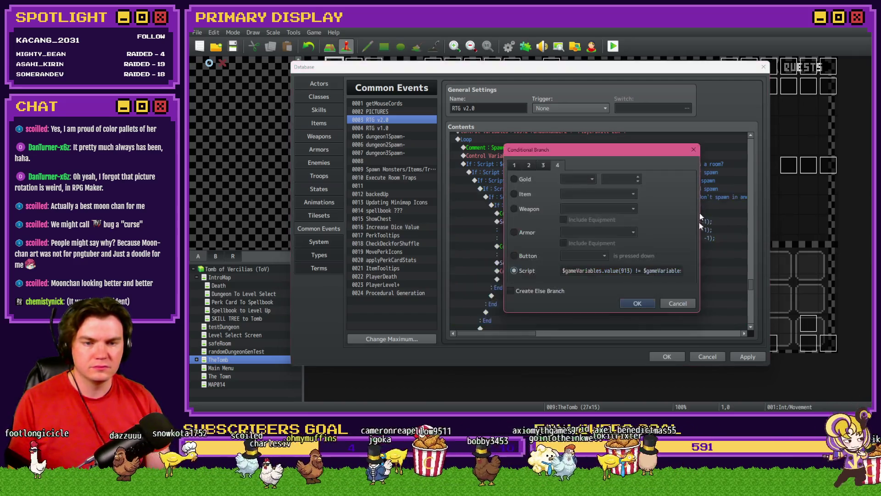
left_click(671, 301)
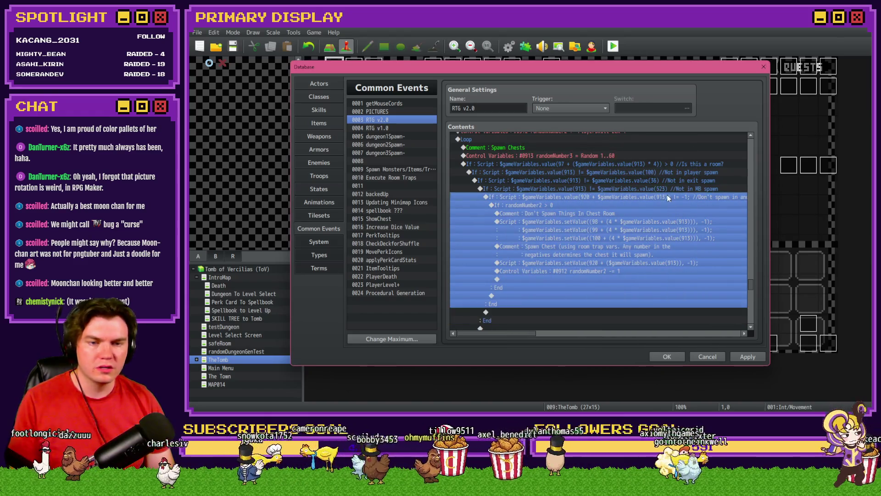
double_click(667, 195)
left_click(549, 261)
left_click(557, 163)
left_click(515, 269)
left_click(562, 268)
key("ctrl+v")
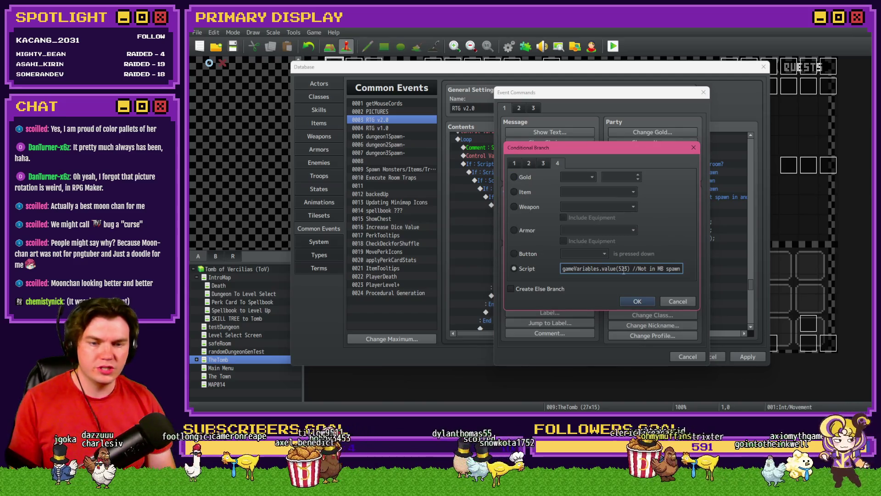
- Edit the condition to value(913) != value(809) '//Not in pedestal spawn'
left_click_drag(651, 268, 698, 268)
type("pedestal spawn")
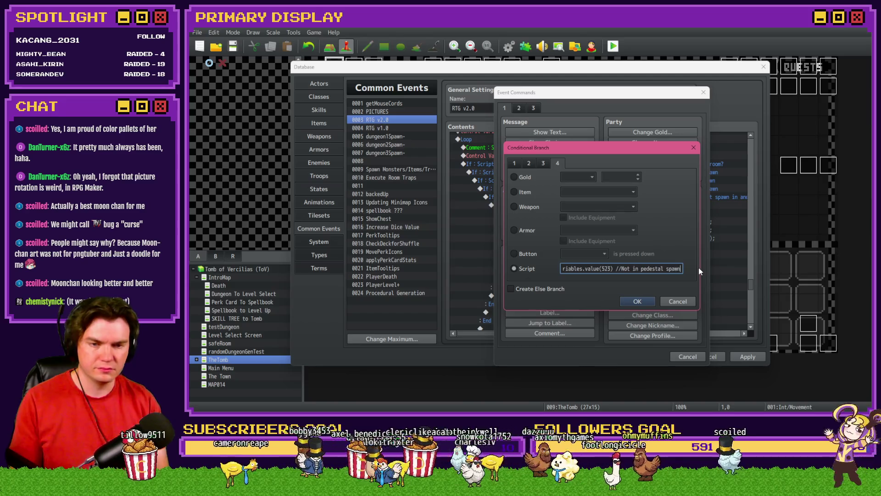
double_click(606, 269)
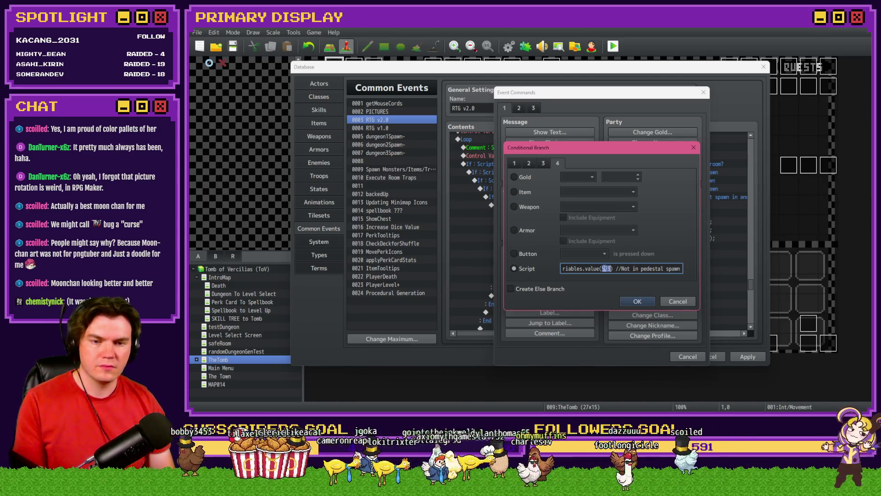
type("913")
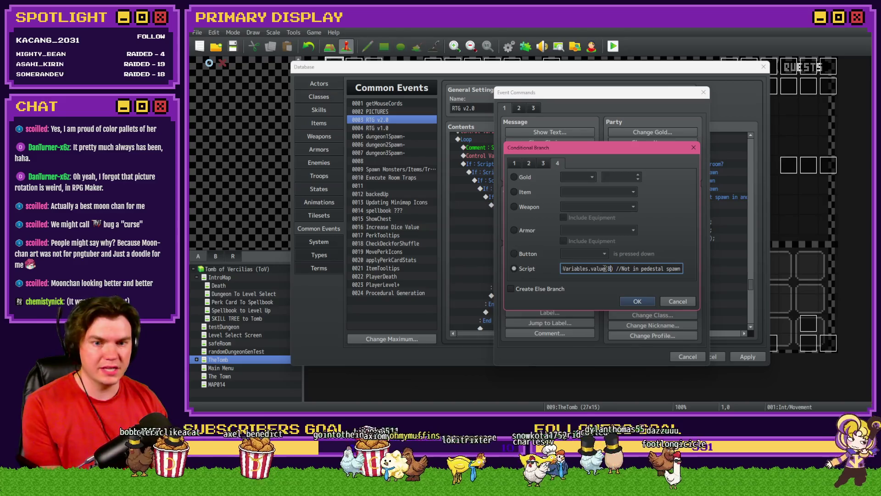
key("ctrl+a")
left_click(606, 270)
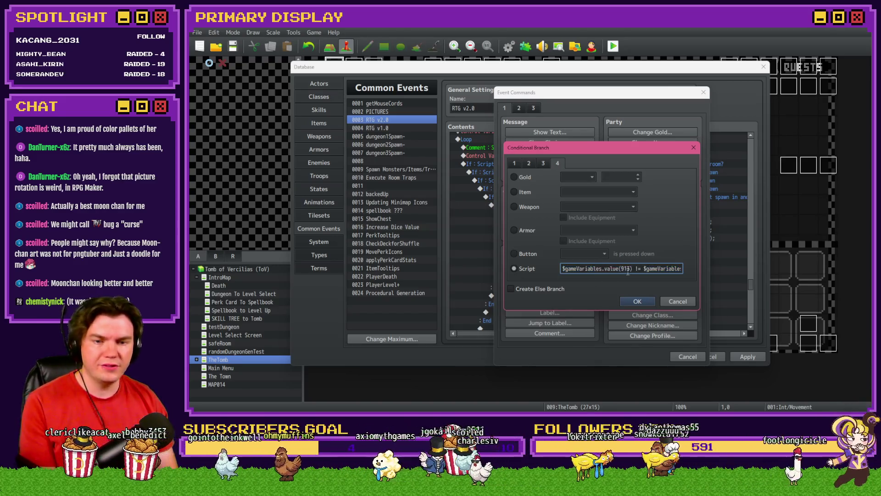
key("End")
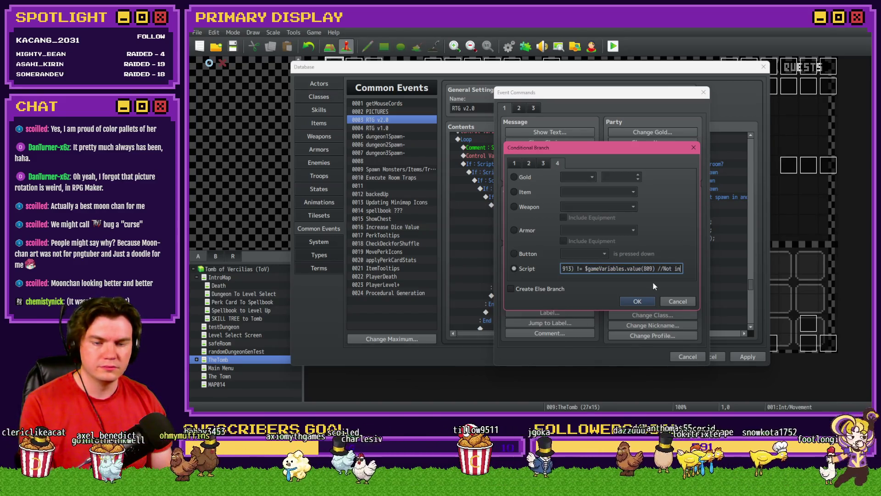
left_click(642, 303)
- Move the value(920) chest block inside the new pedestal branch and close the database
left_click(613, 219)
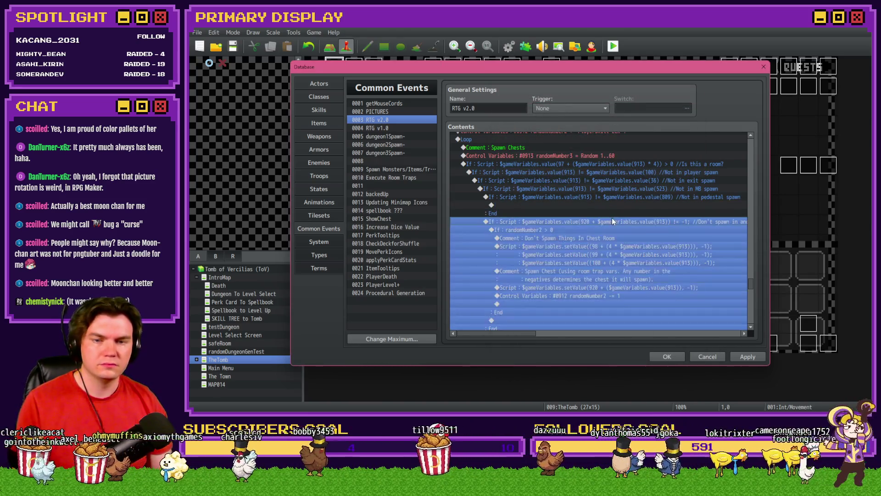
key("ctrl+x")
left_click(610, 204)
key("ctrl+v")
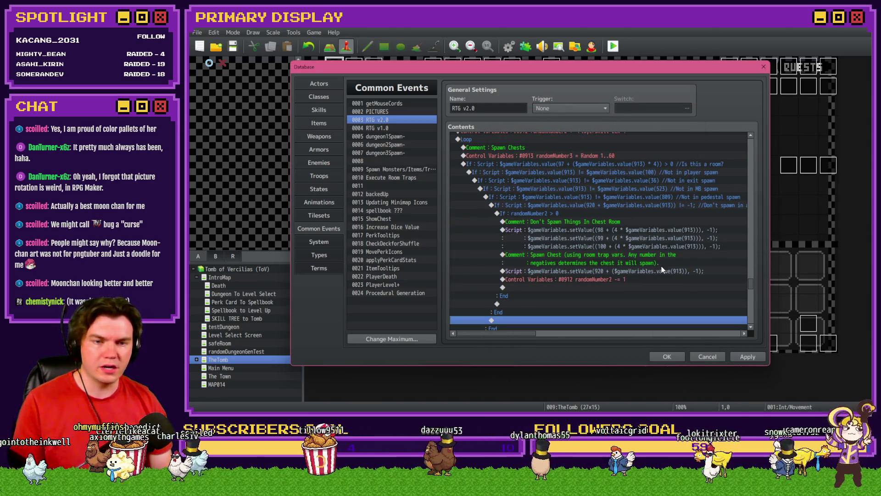
left_click(673, 358)
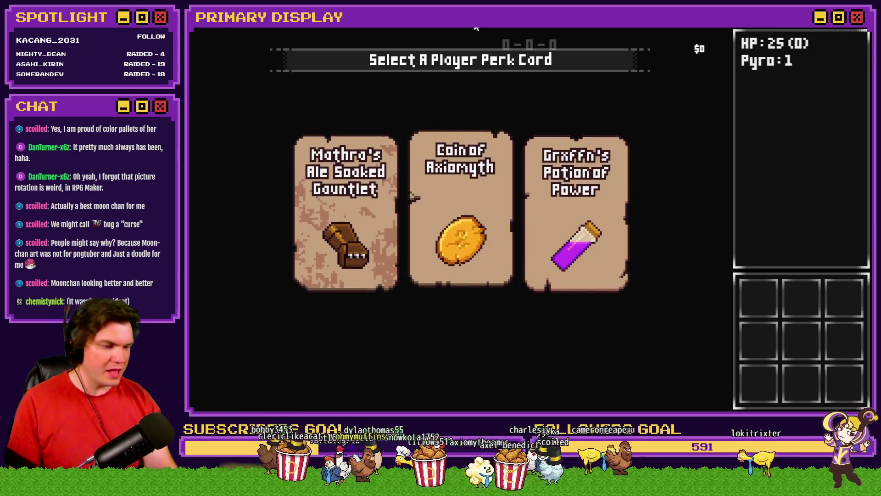
- Pick the Coin of Axiomyth perk card
left_click(465, 177)
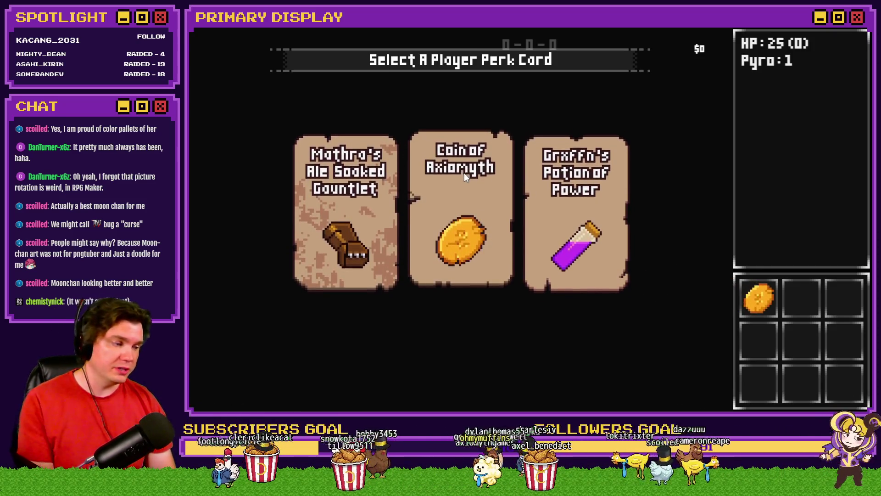